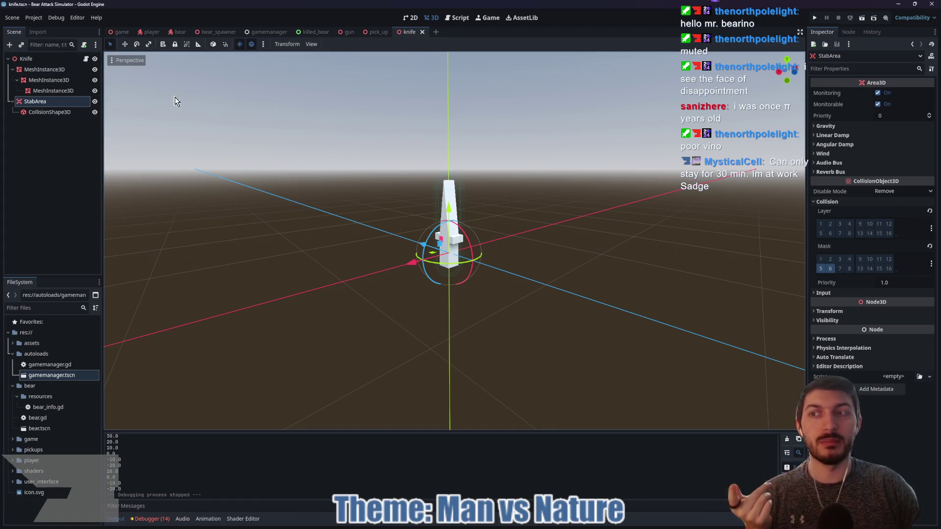
- Switch to the pick_up scene tab in the Godot editor
click(379, 32)
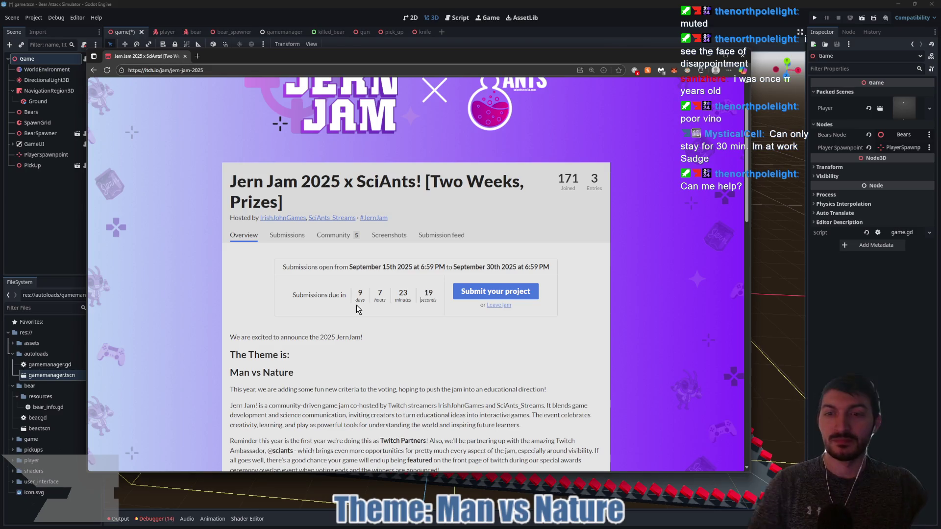
- Set the Jern Jam page aside to show the Godot 3D level again
key(alt+Tab)
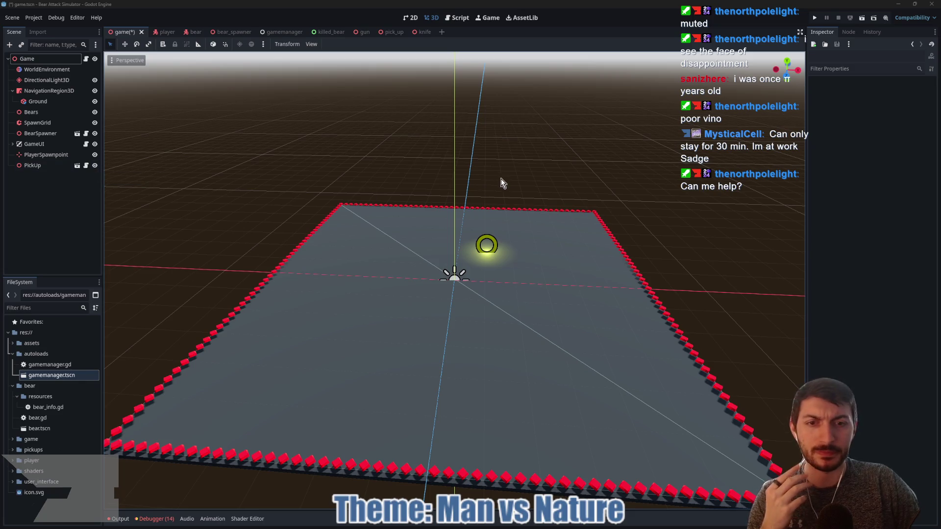
- Hide the SpawnGrid markers, level the view, and save the game scene
scroll(505, 187, up, 2)
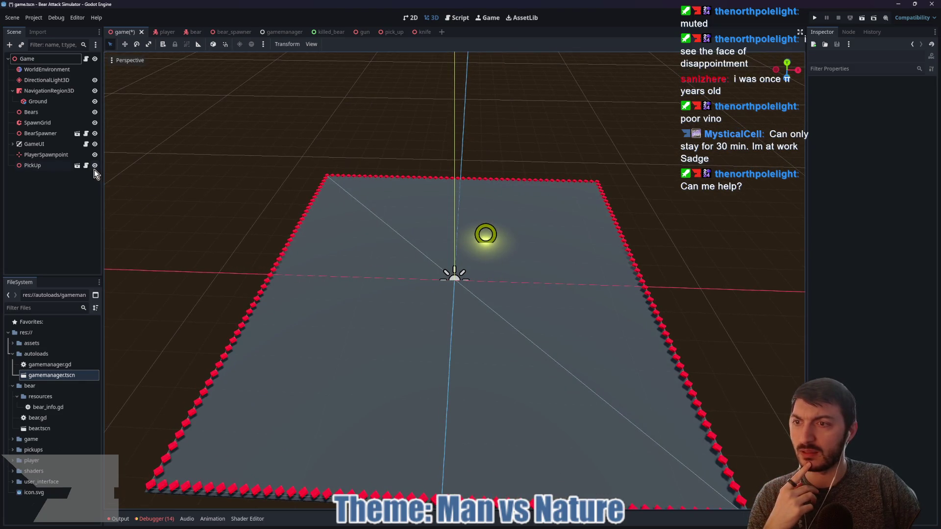
click(95, 123)
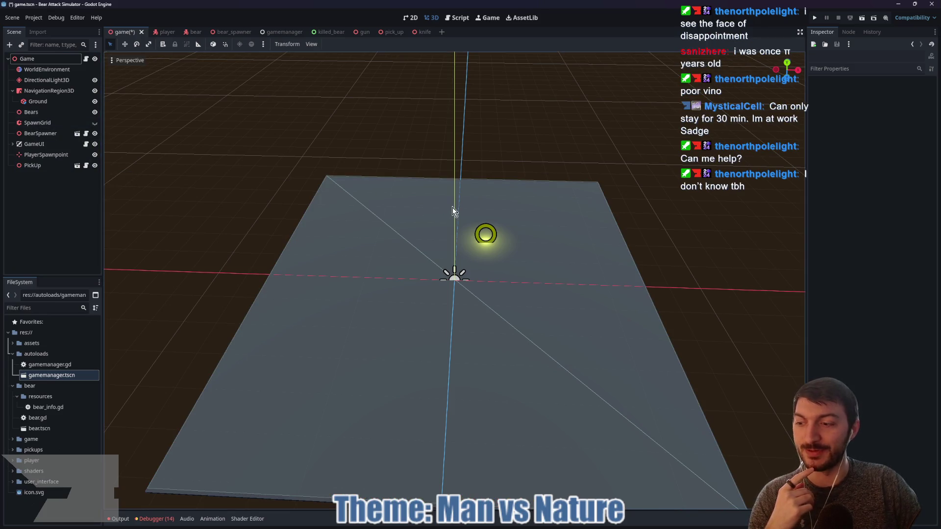
drag(340, 189, 353, 199)
key(ctrl+s)
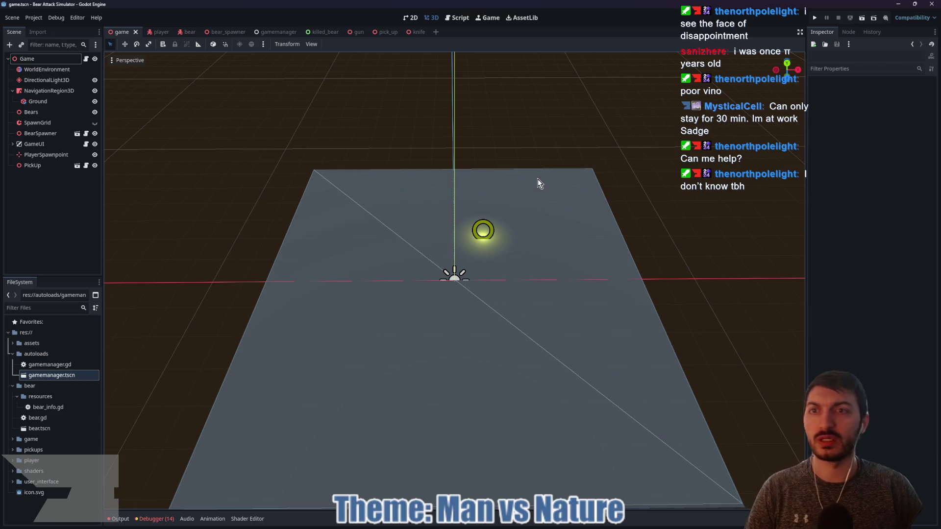
- Check the player scene, return to the game scene, and run the project
click(158, 32)
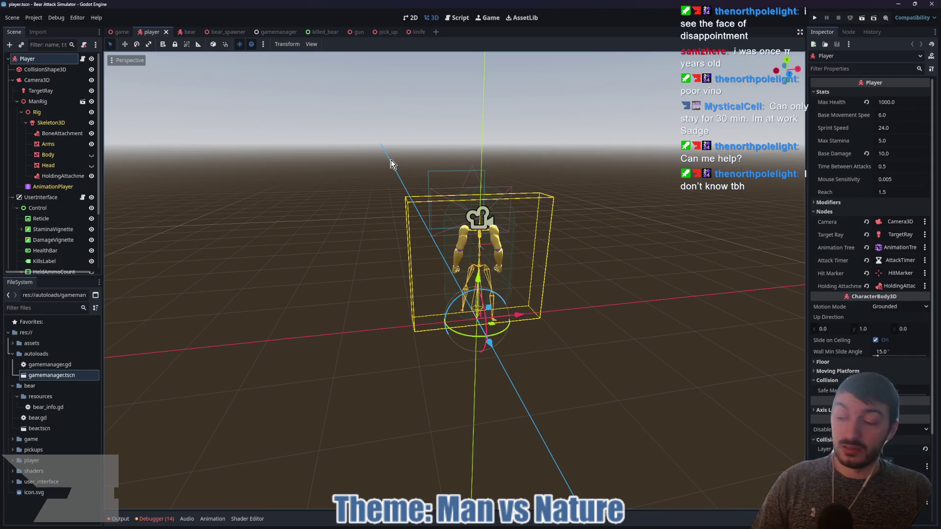
click(124, 32)
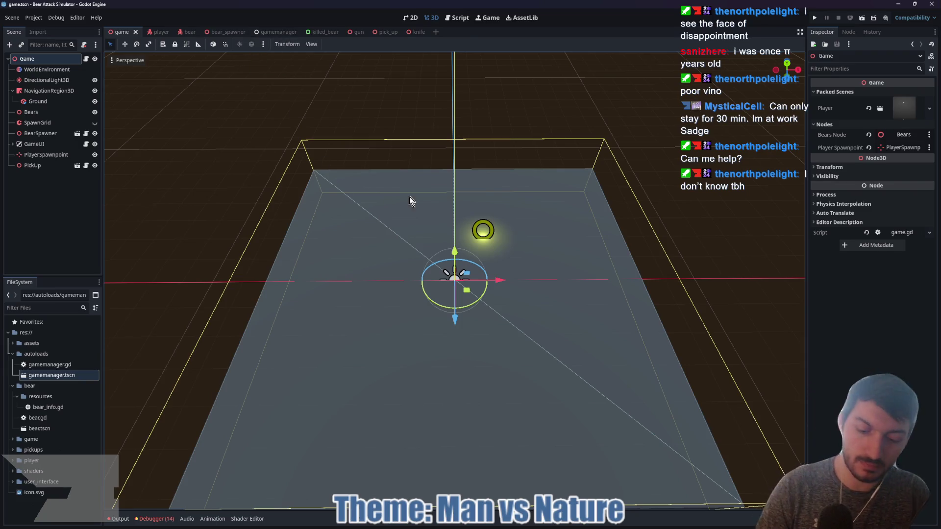
key(F5)
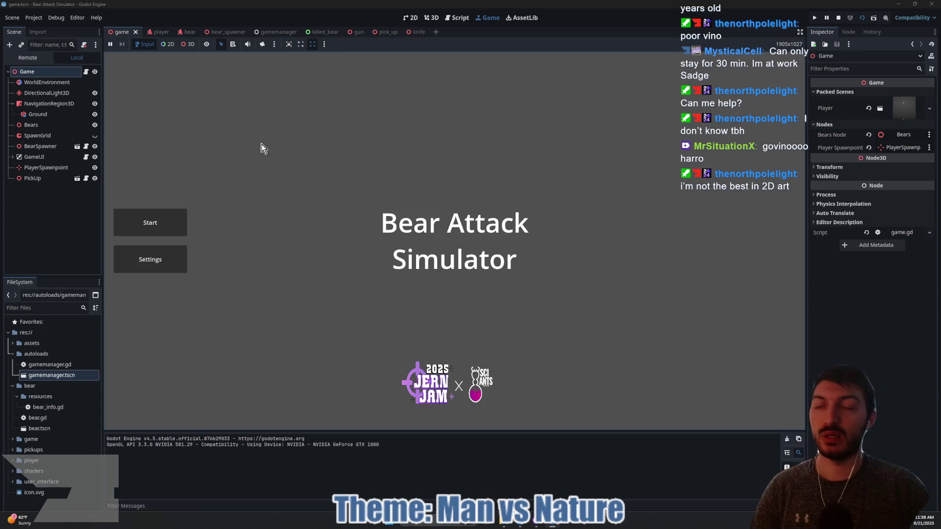
- Open the bear scene's bear.gd script and skim it, then bring up the Jern Jam page
click(189, 32)
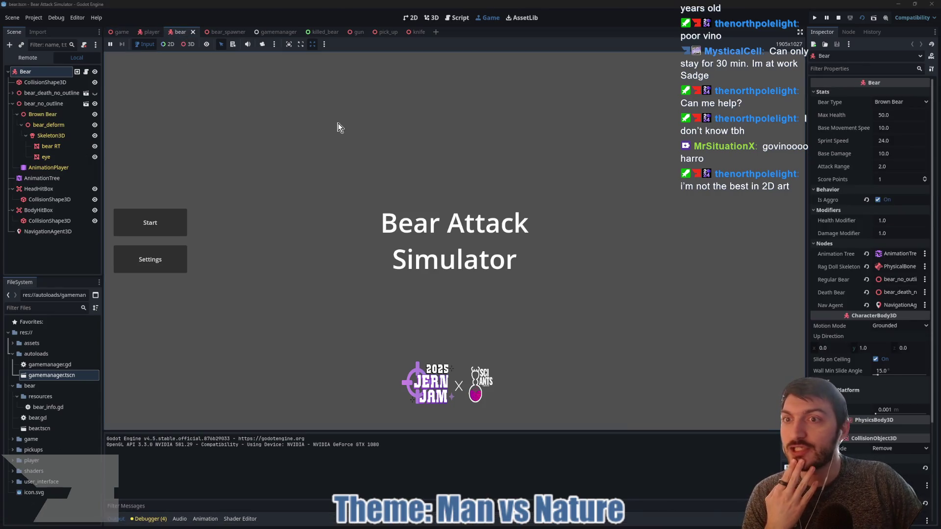
click(86, 72)
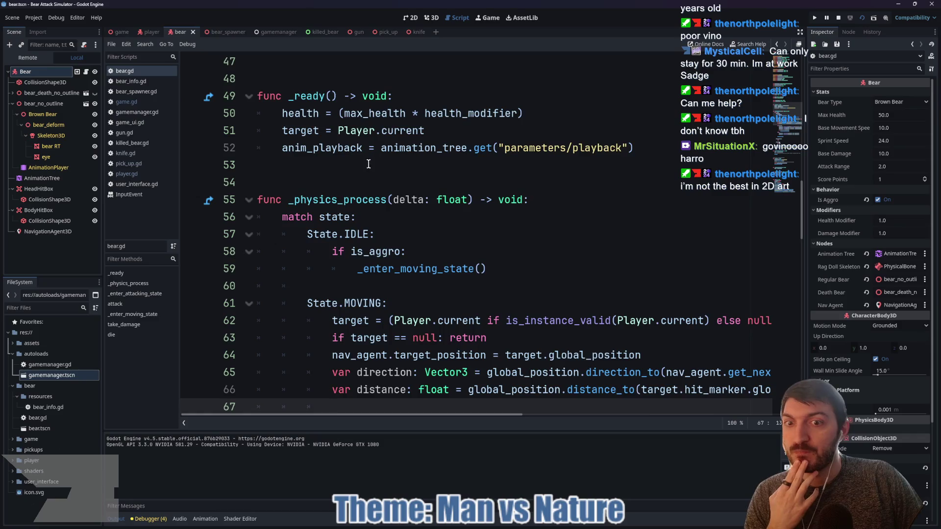
scroll(401, 187, down, 7)
scroll(401, 187, down, 4)
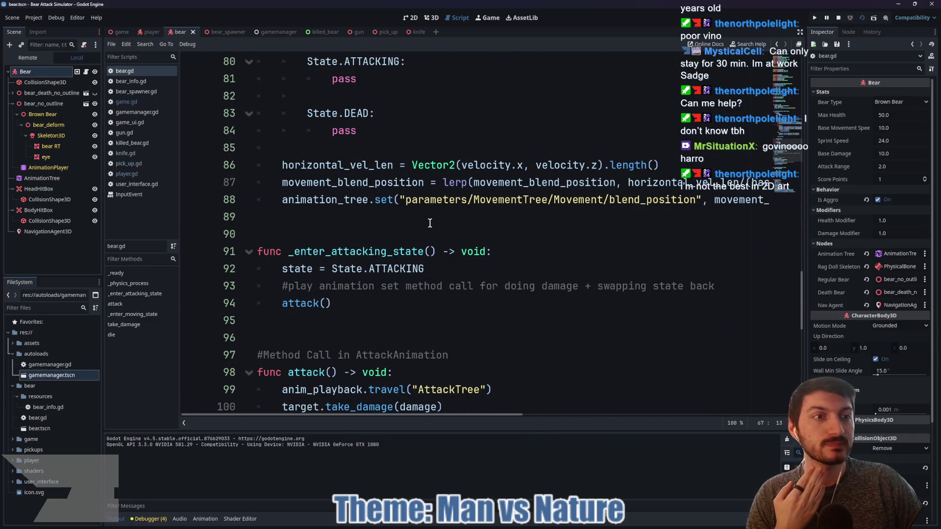
key(alt+Tab)
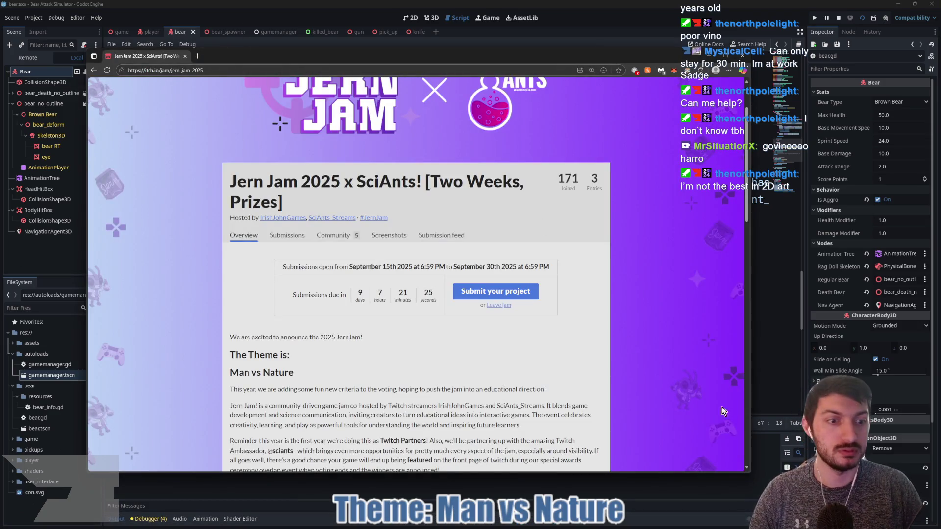
- Return to the editor briefly, then bring up the Excalidraw Bear Attack Simulator plan
key(alt+Tab)
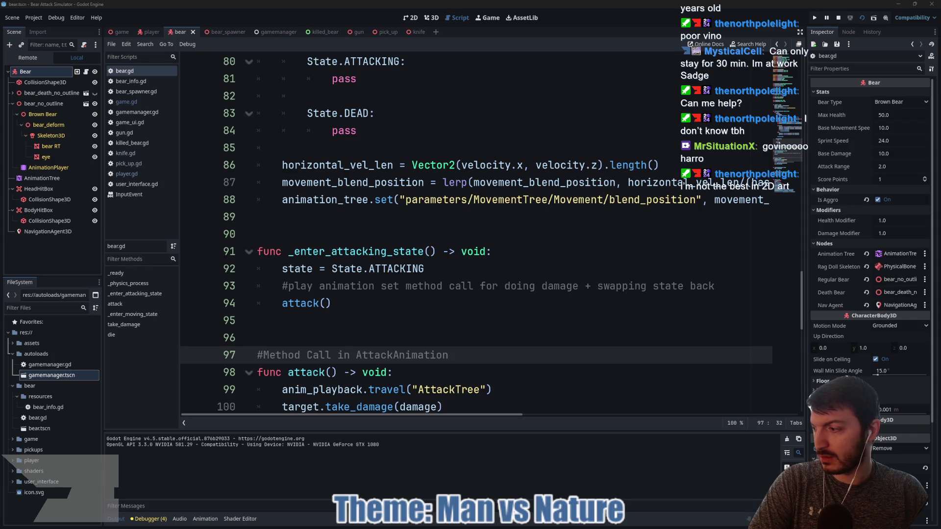
key(alt+Tab)
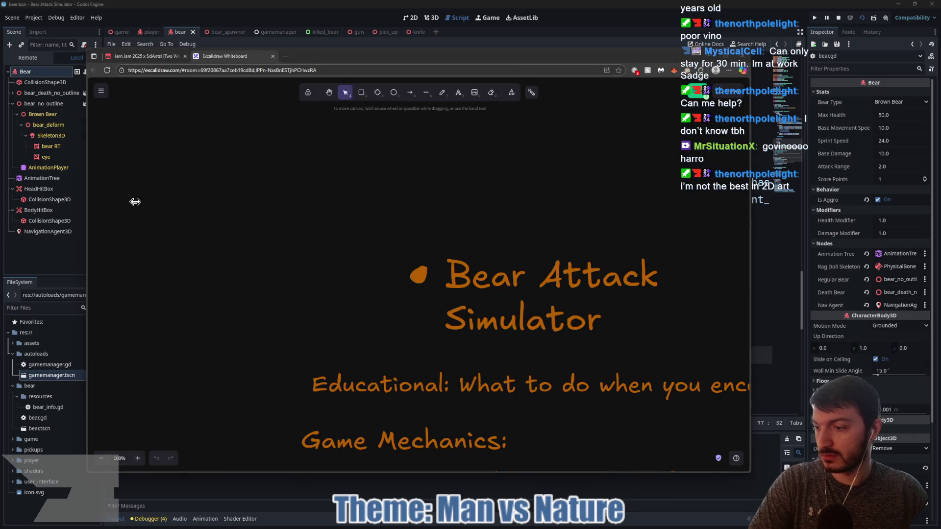
- Zoom the whiteboard out to 30% and pan to centre the MVP checklist and campsite sketch
scroll(419, 184, down, 3)
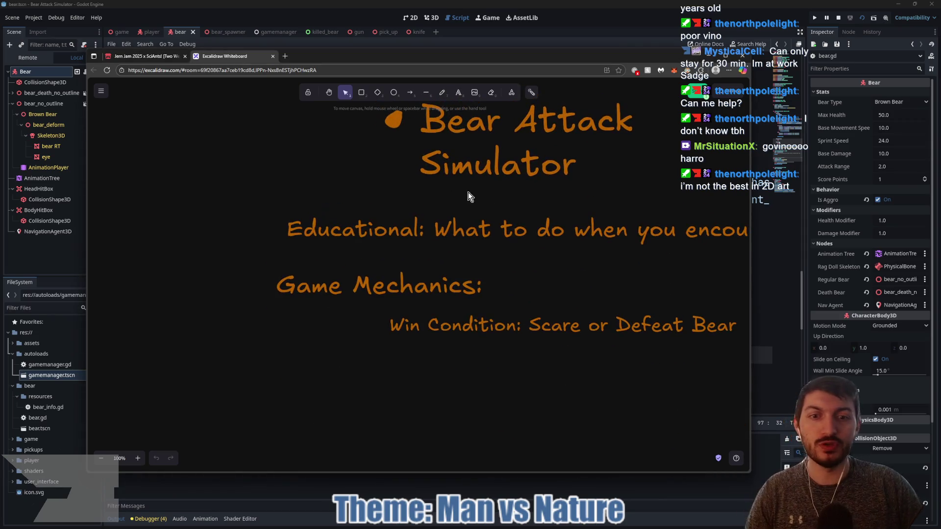
scroll(420, 269, down, 2)
scroll(418, 272, down, 1)
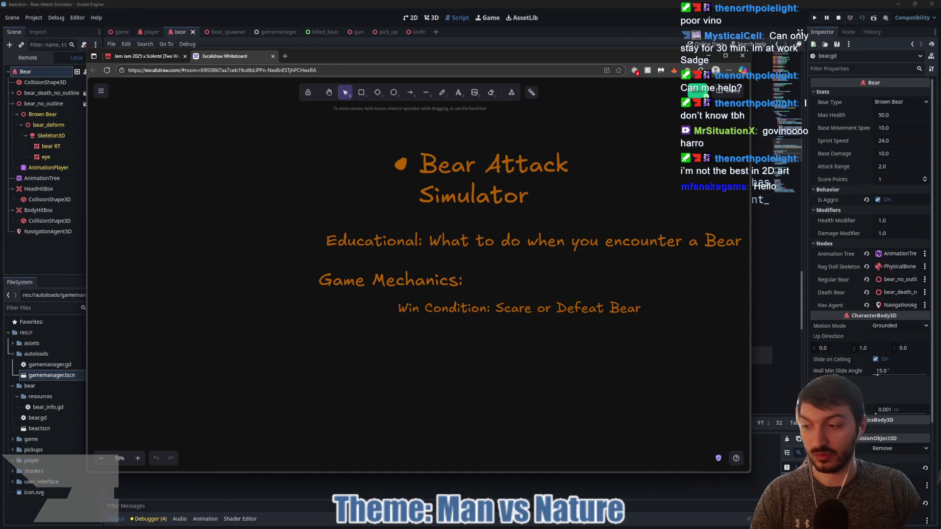
scroll(313, 257, down, 1)
scroll(324, 257, down, 2)
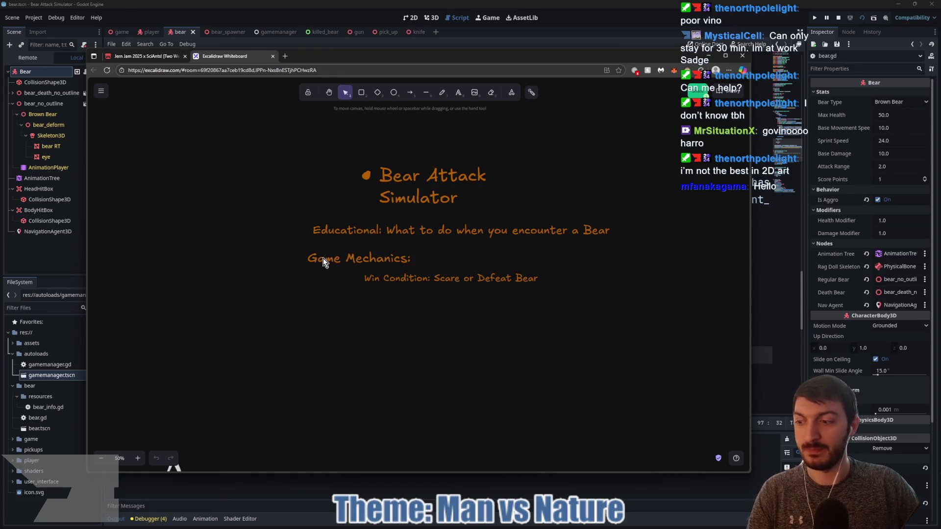
drag(335, 224, 478, 321)
scroll(420, 311, down, 2)
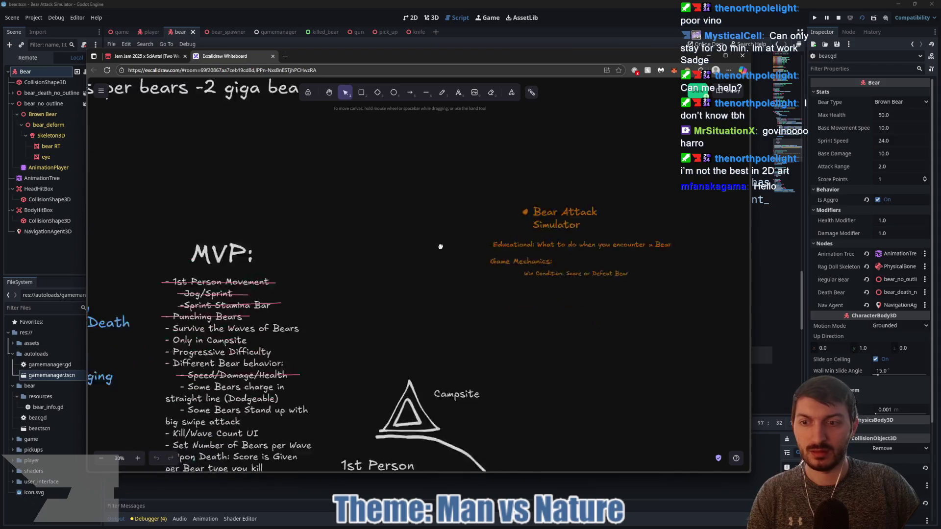
mouse_move(393, 315)
mouse_down()
mouse_move(449, 252)
mouse_move(509, 211)
mouse_up()
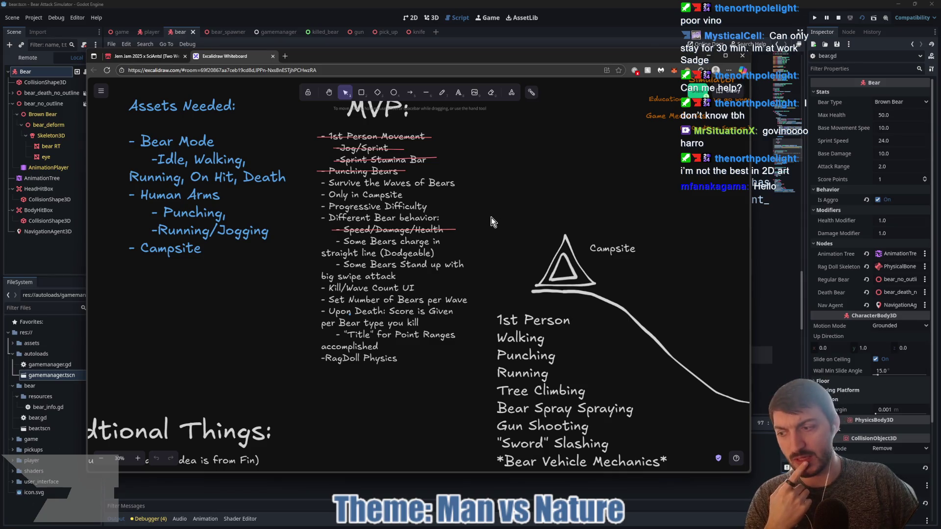
drag(493, 222, 526, 236)
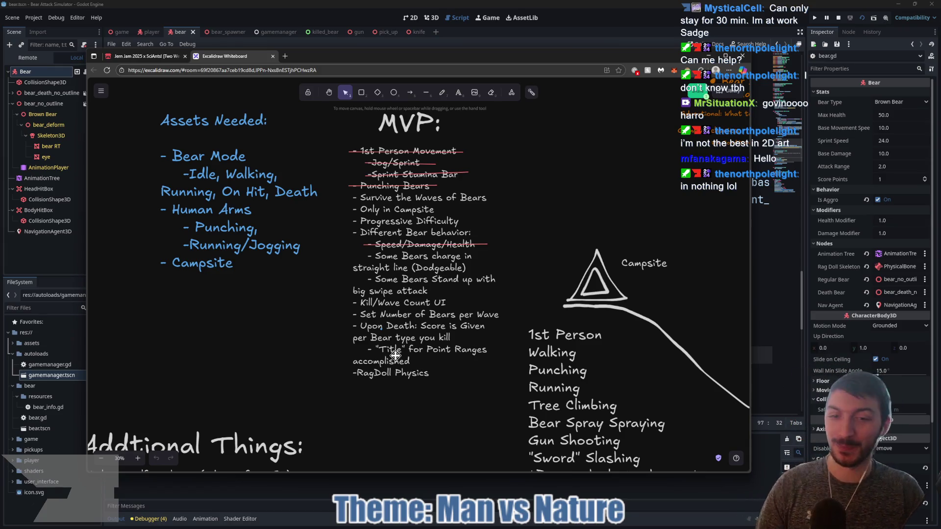
- Cross out the RagDoll Physics MVP item with a straight red freehand line
click(444, 94)
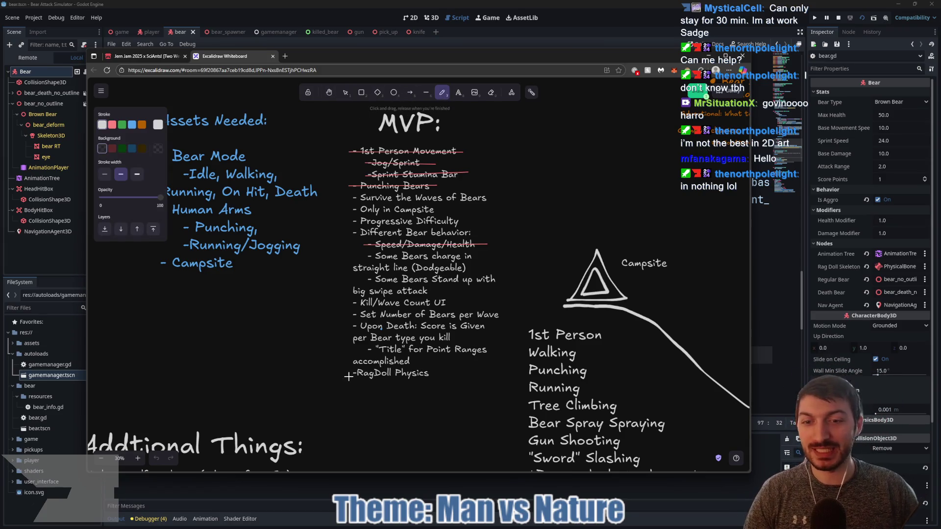
click(132, 124)
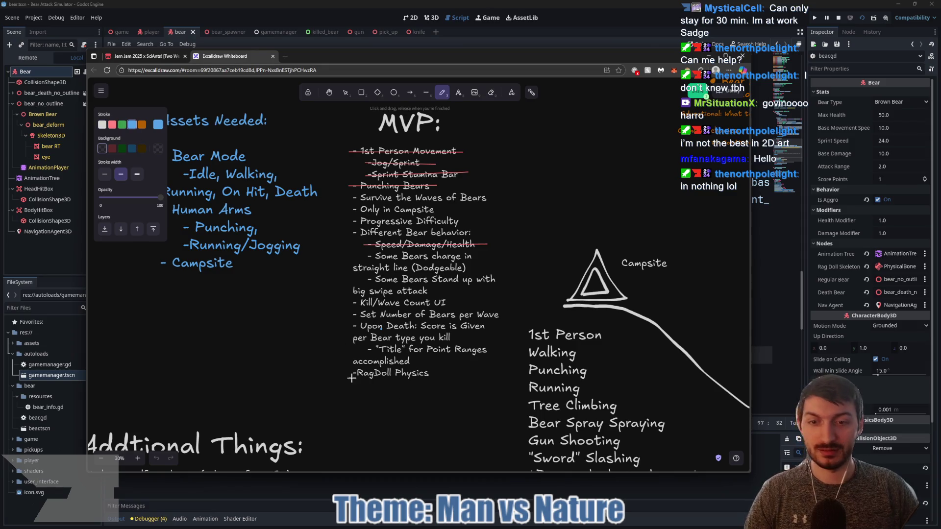
drag(349, 373, 456, 369)
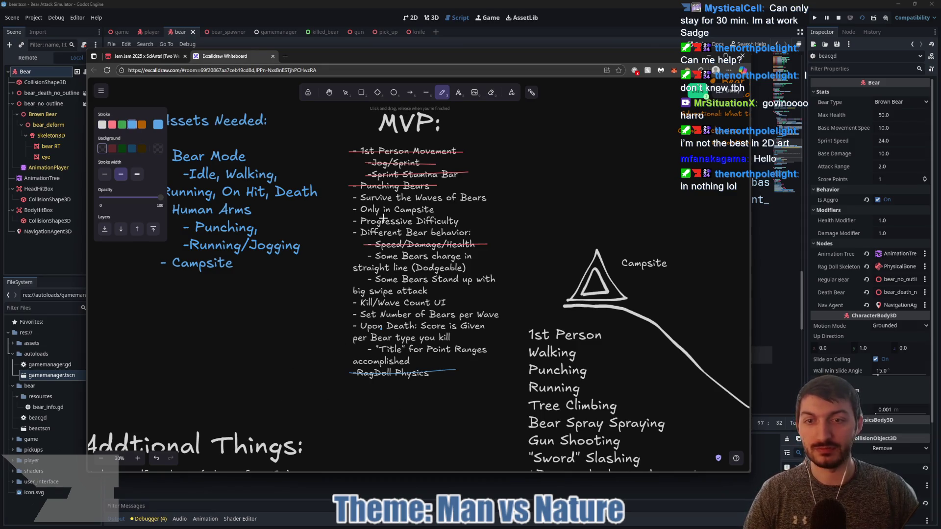
click(114, 126)
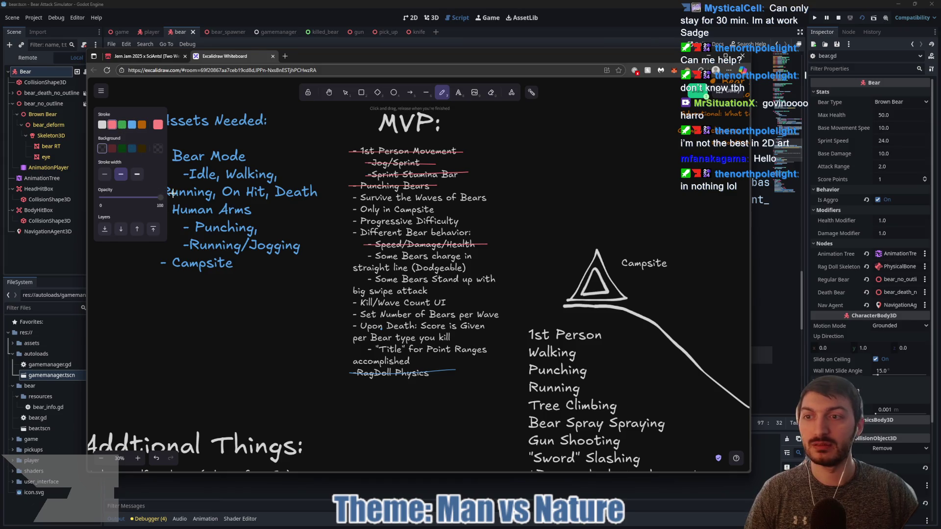
key(ctrl+z)
drag(349, 372, 449, 380)
key(ctrl+z)
drag(349, 374, 453, 375)
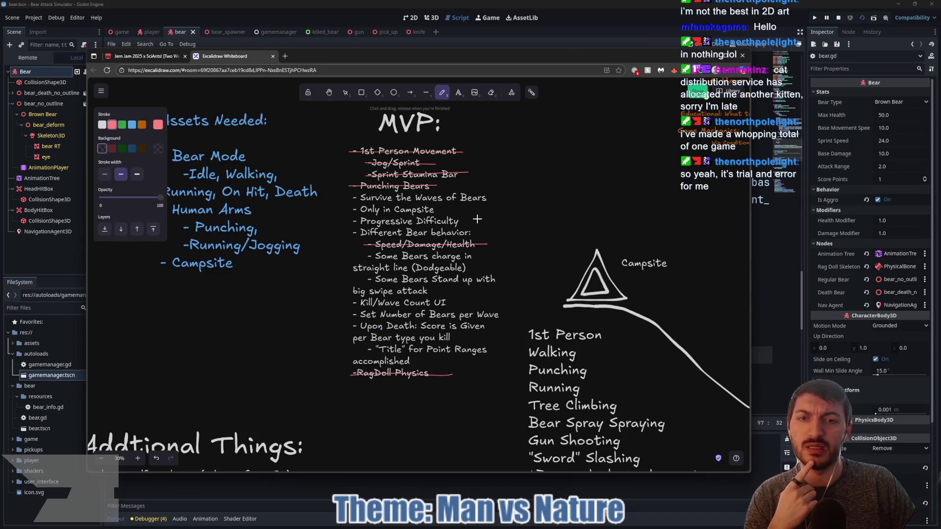
mouse_move(501, 290)
mouse_down()
mouse_move(468, 229)
mouse_move(459, 282)
mouse_up()
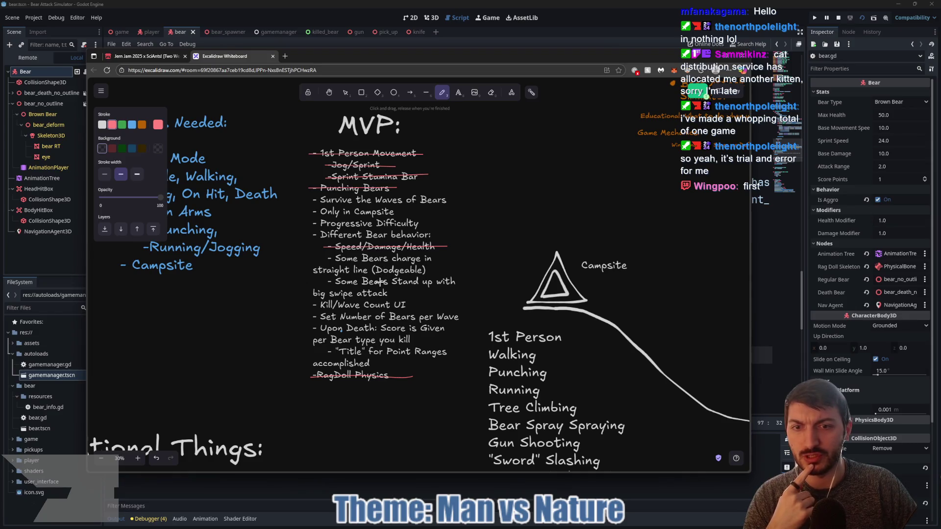
- Bring the bear.gd script back up and place the caret on empty line 96
click(398, 484)
click(330, 338)
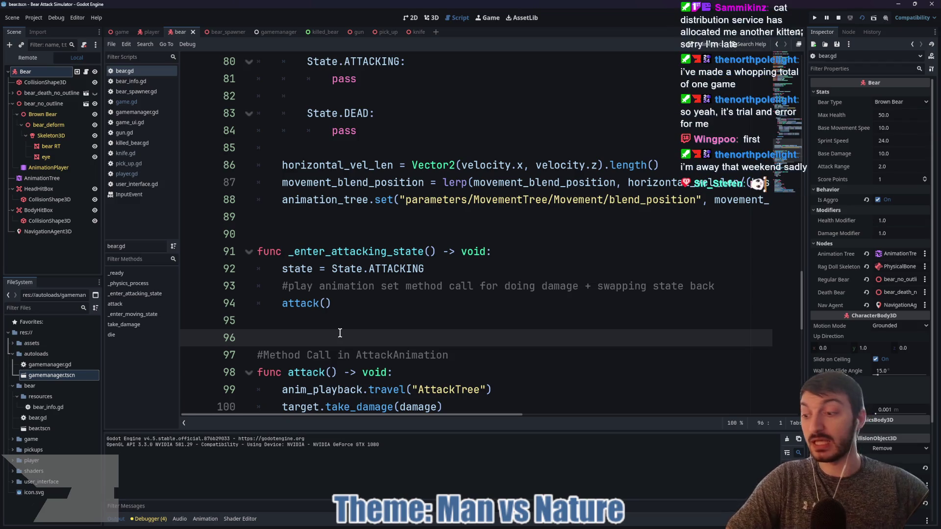
- Scroll up through bear.gd, placing the caret on lines 93, 33, 28 and 29
click(357, 297)
click(361, 291)
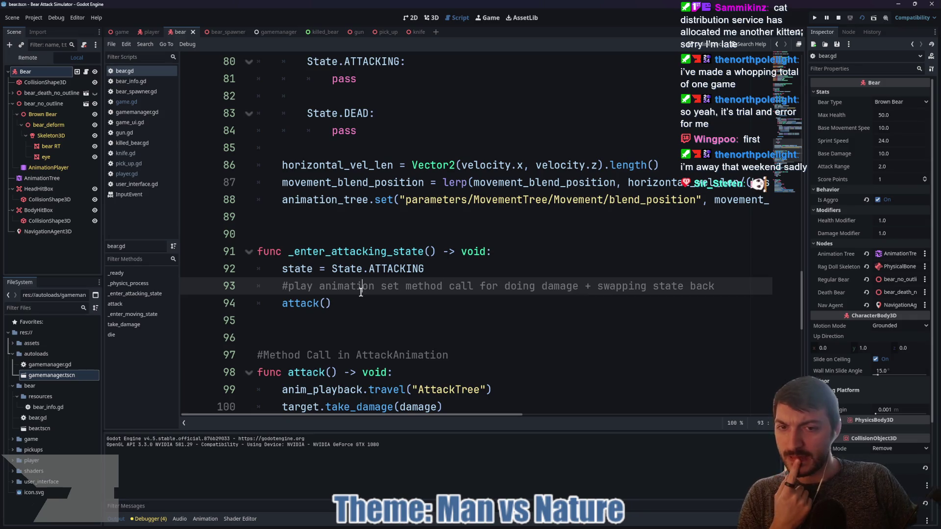
scroll(361, 291, down, 4)
scroll(358, 234, up, 8)
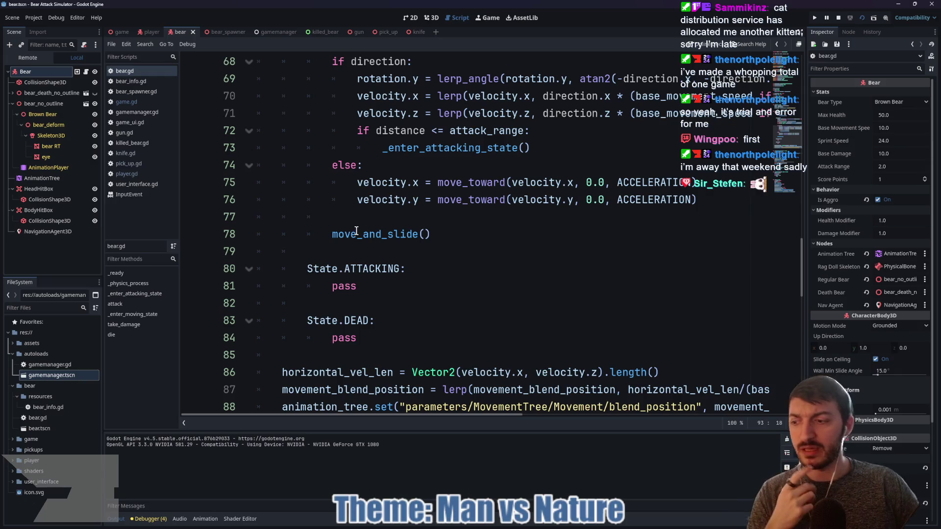
scroll(358, 231, up, 6)
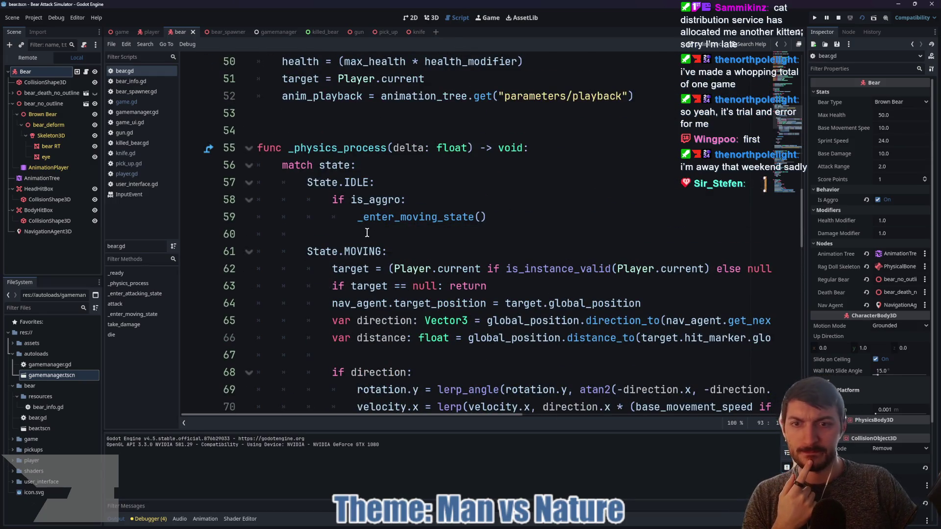
scroll(421, 233, up, 2)
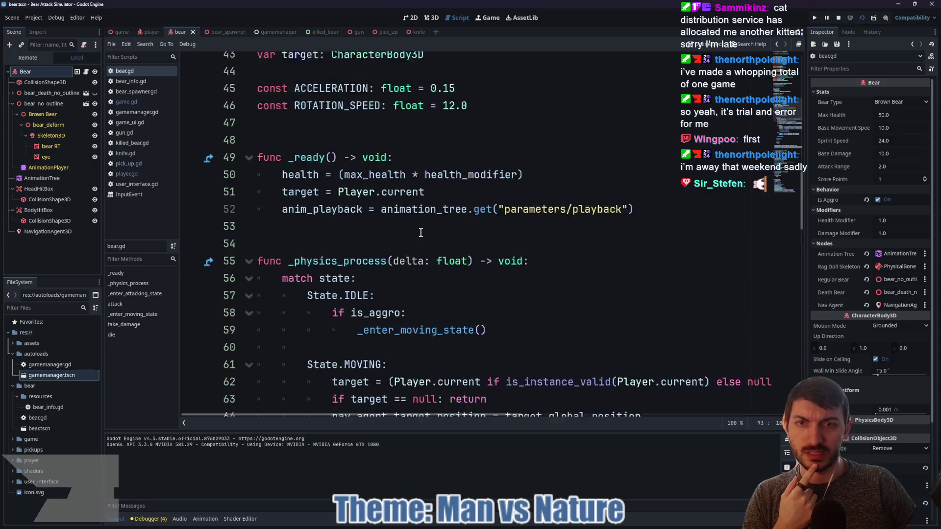
scroll(421, 233, up, 2)
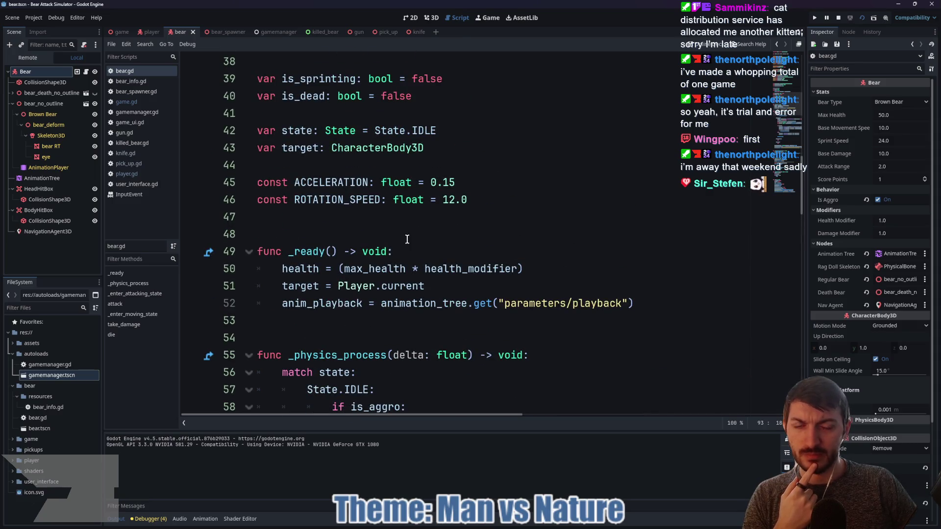
scroll(407, 240, up, 4)
click(316, 187)
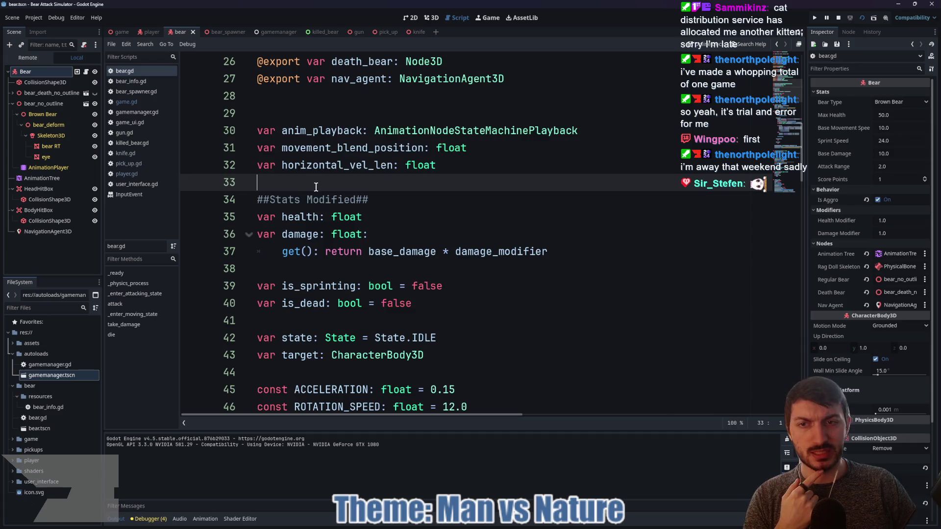
scroll(317, 187, up, 3)
click(289, 269)
click(279, 251)
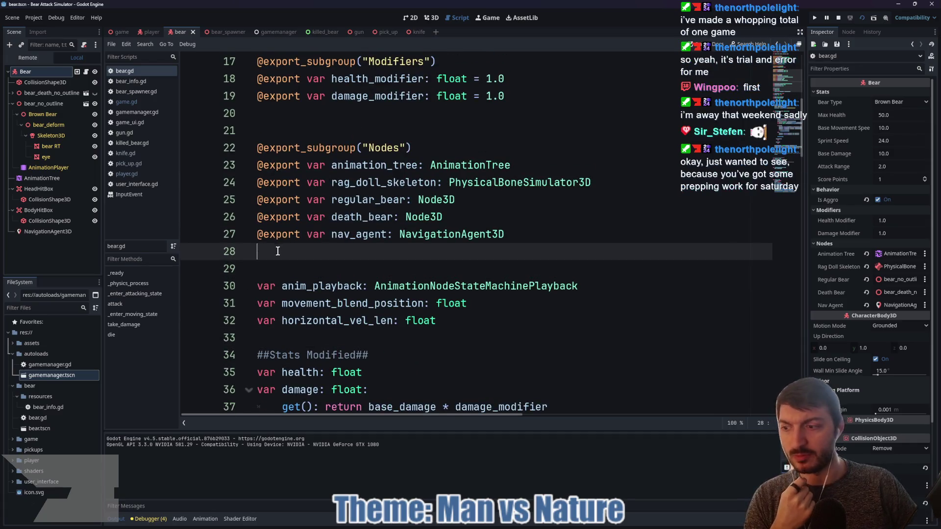
key(Down)
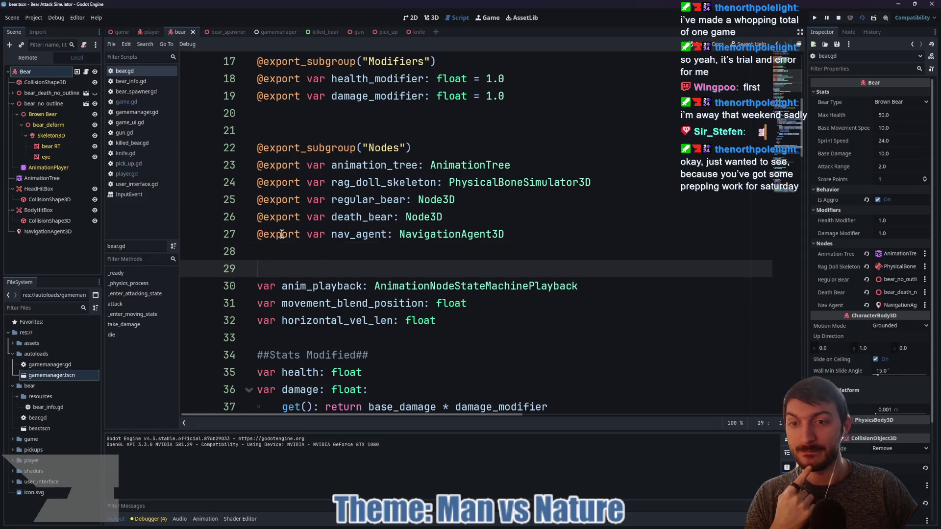
- Move to empty line 16, dismiss the annotation documentation popup, and save the bear scene
scroll(282, 234, up, 3)
click(281, 267)
click(277, 201)
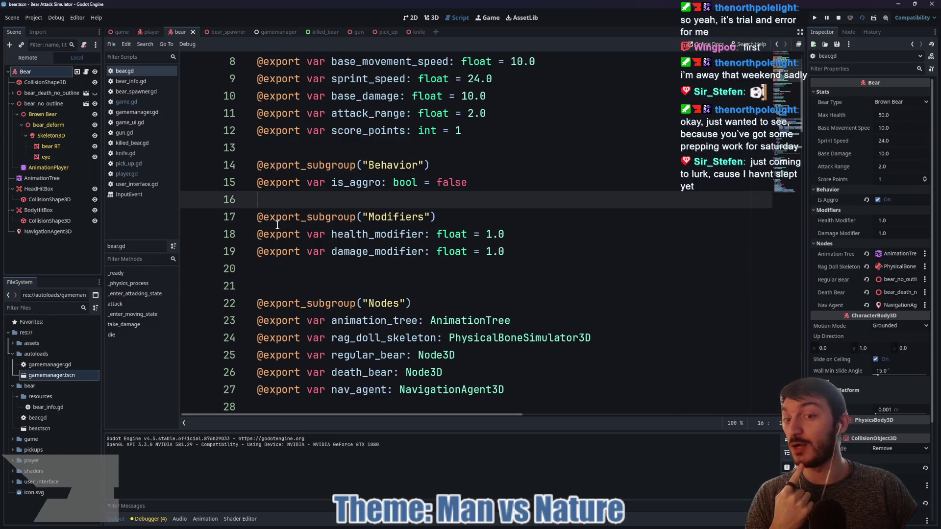
mouse_move(270, 229)
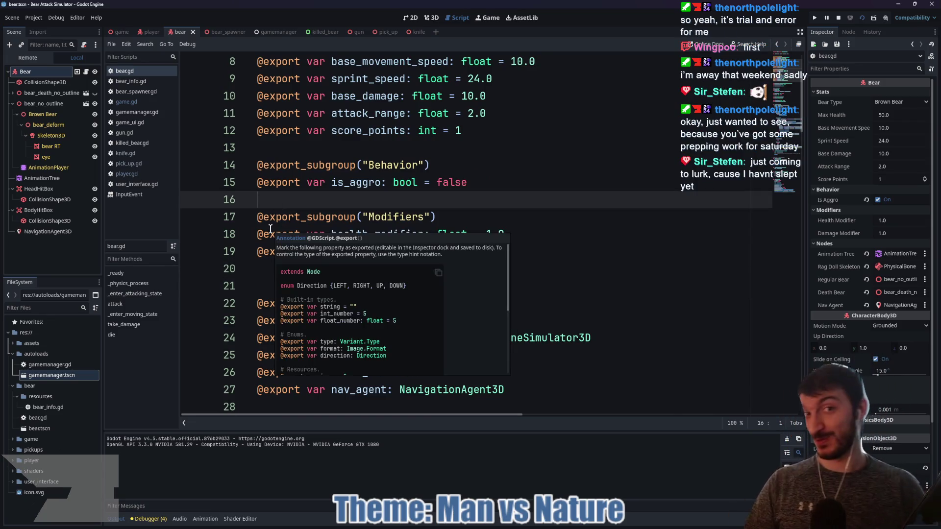
click(306, 145)
key(ctrl+s)
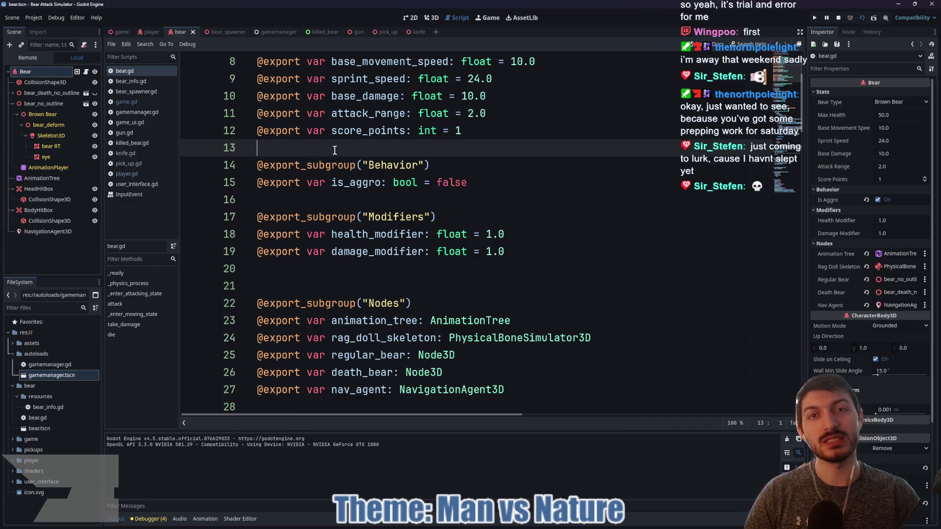
- Scroll to the top of bear.gd and open the bear's AnimationTree state machine graph
scroll(335, 150, up, 2)
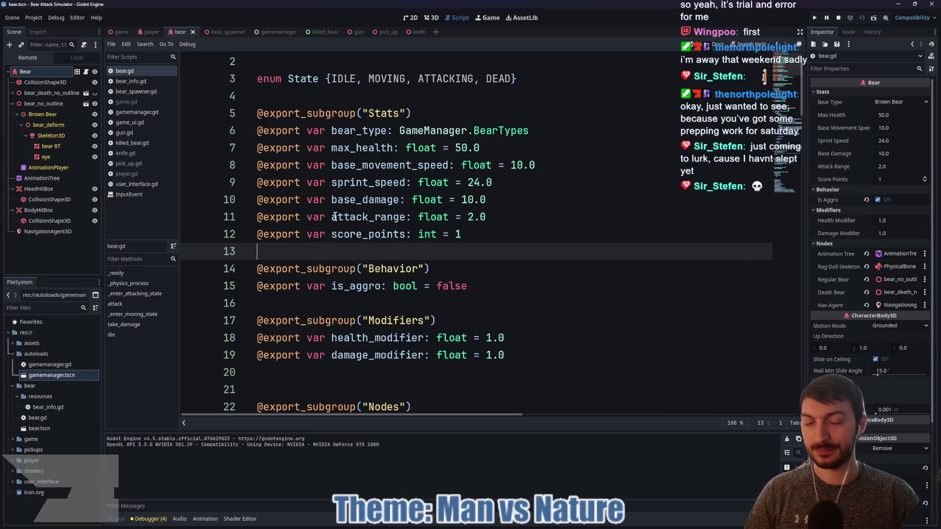
scroll(416, 206, up, 1)
click(447, 116)
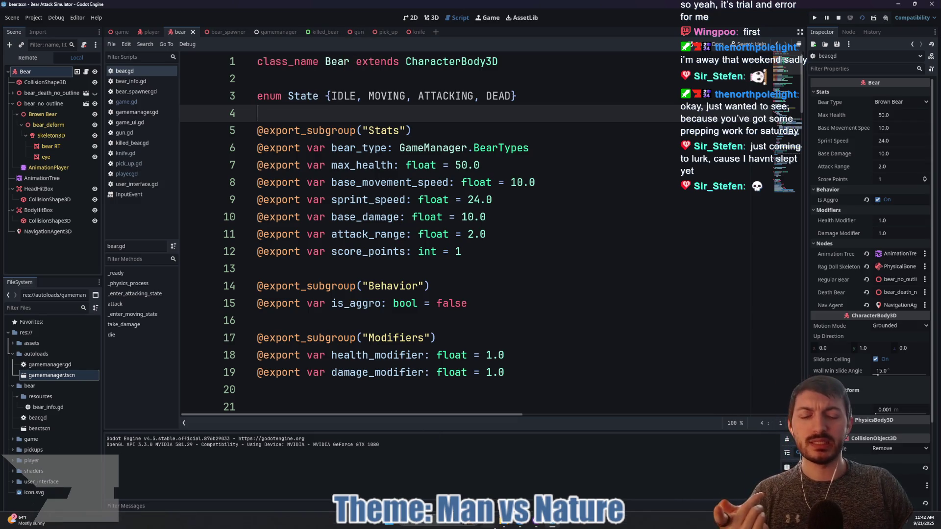
click(55, 178)
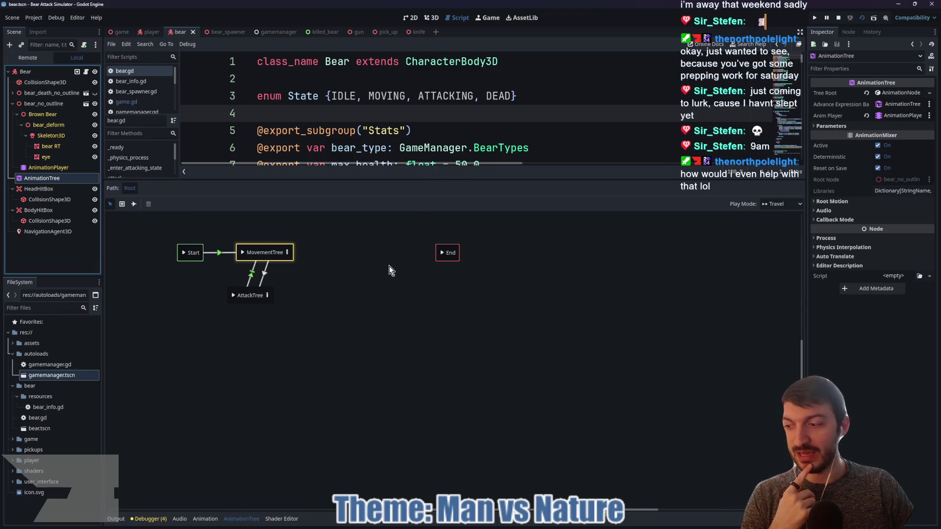
- Nudge the AttackTree state lower-right in the graph and stop the running game
drag(248, 291, 262, 292)
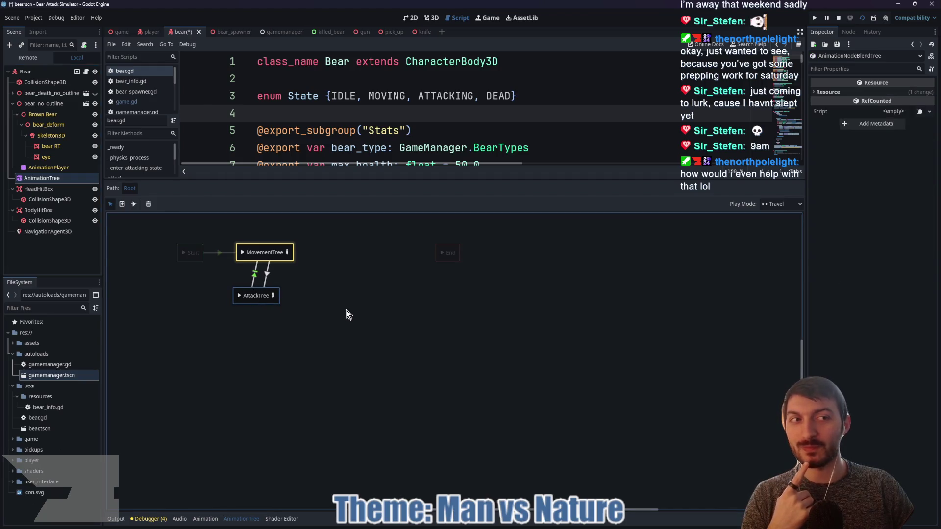
click(838, 17)
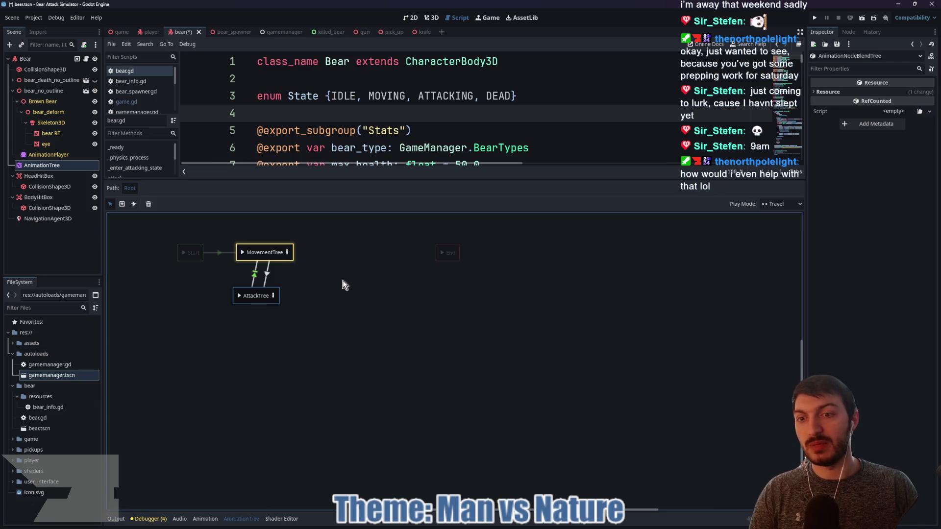
drag(261, 290, 266, 291)
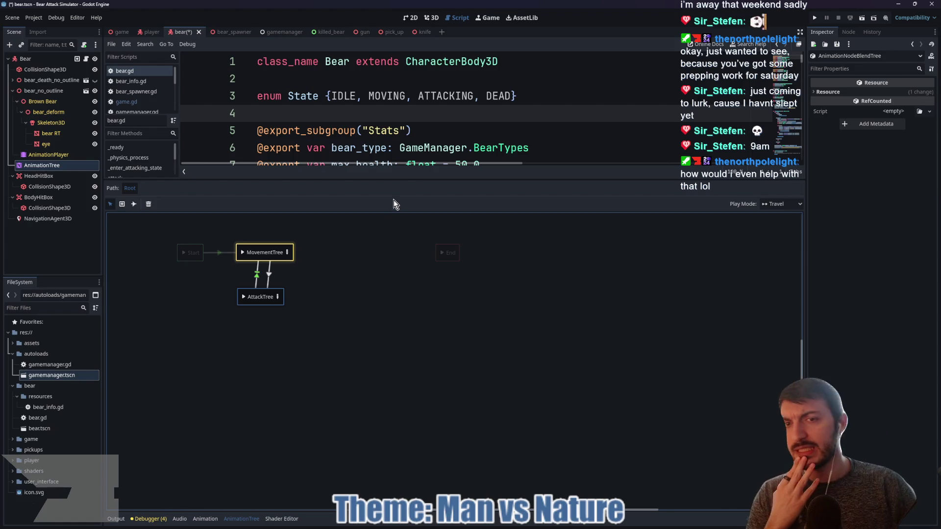
- Enlarge the bear.gd code panel above the graph to show the State enum and Stats
drag(385, 179, 388, 300)
scroll(390, 209, down, 1)
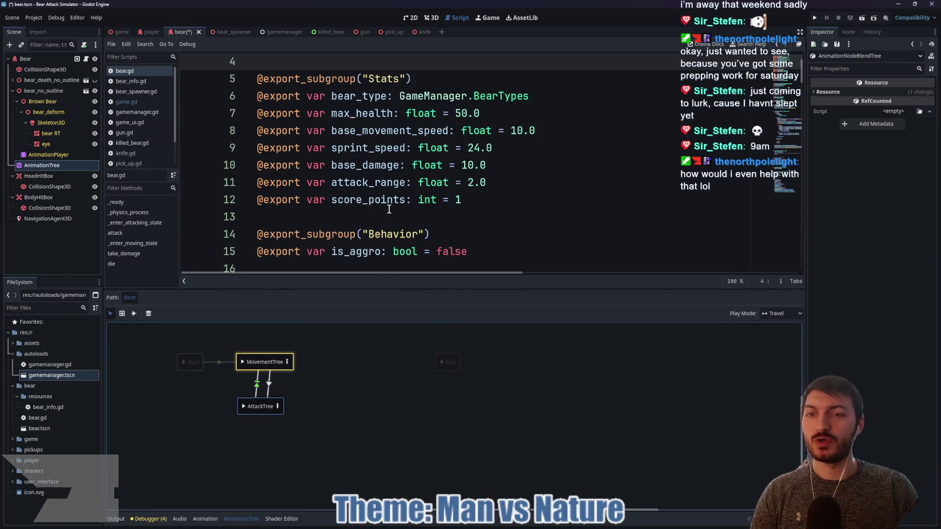
scroll(389, 210, up, 1)
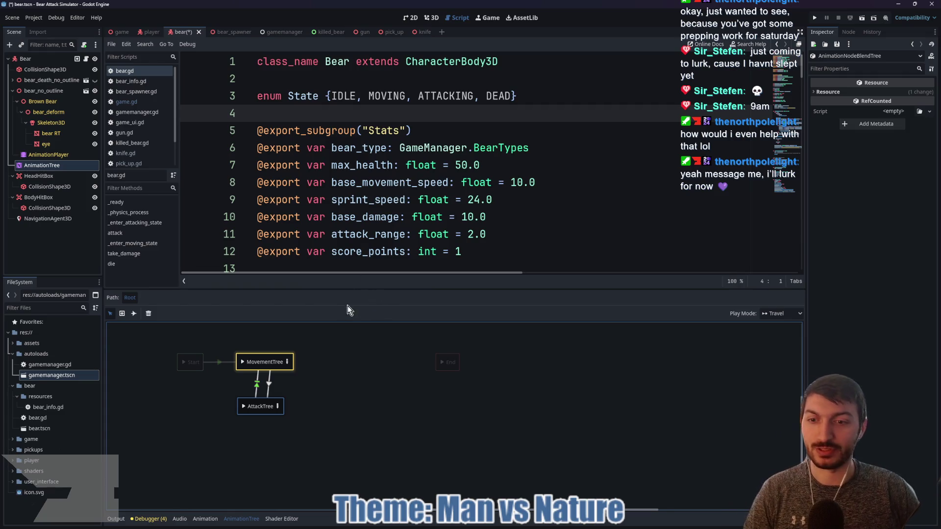
- Open the AttackTree blend tree and enlarge the AnimationTree graph panel
click(278, 407)
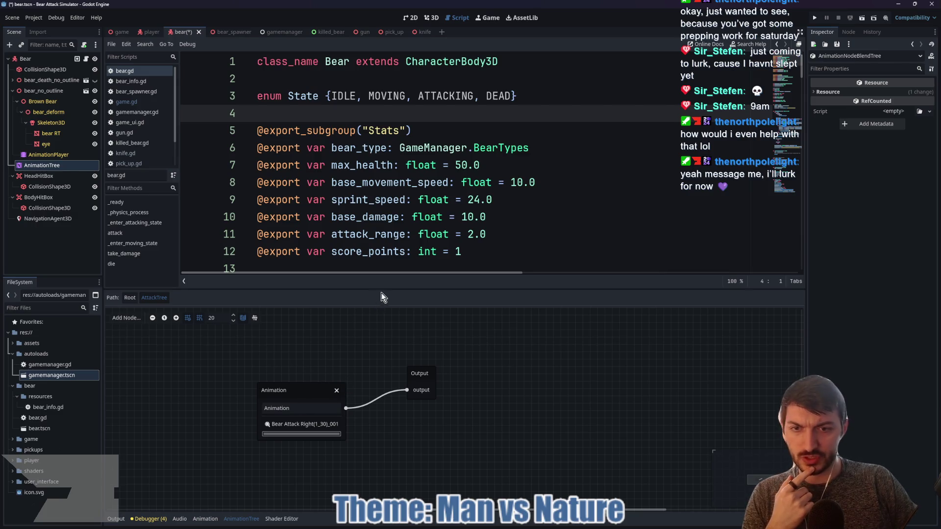
drag(385, 289, 399, 220)
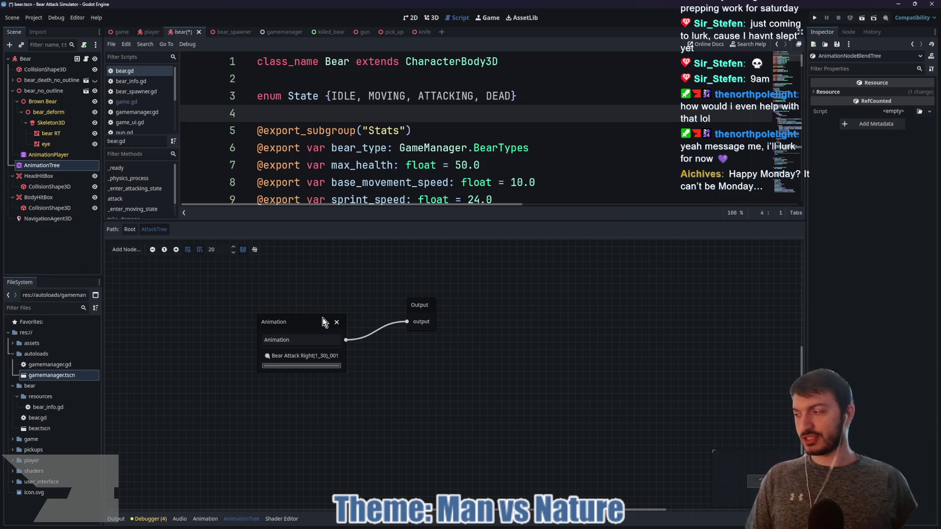
click(534, 524)
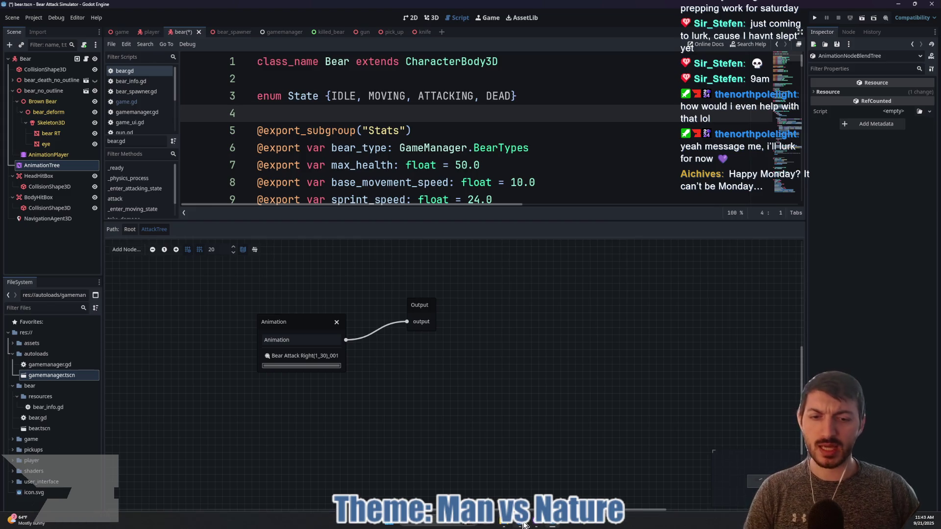
click(535, 524)
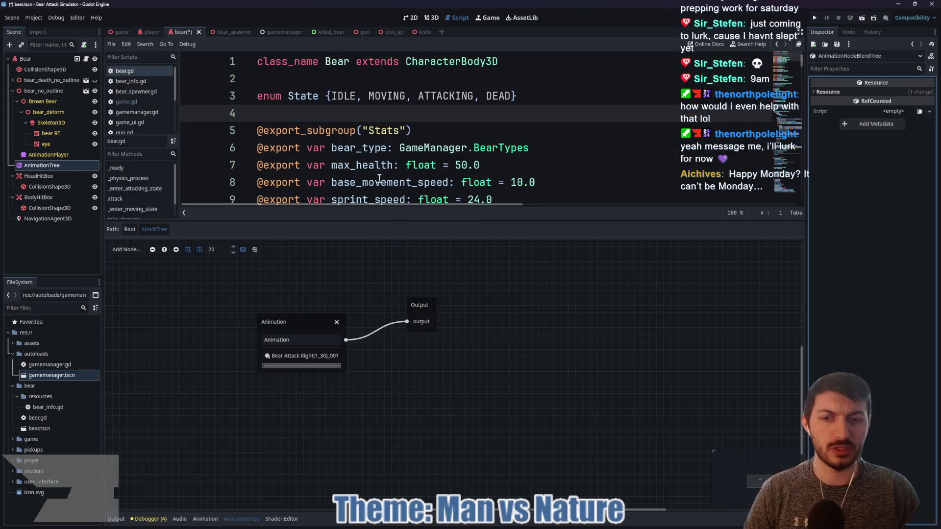
- Shift the Animation node left, glance at the Add Node list, and open the Godot installs folder
mouse_move(302, 317)
mouse_down()
mouse_move(234, 302)
mouse_move(245, 300)
mouse_up()
right_click(317, 285)
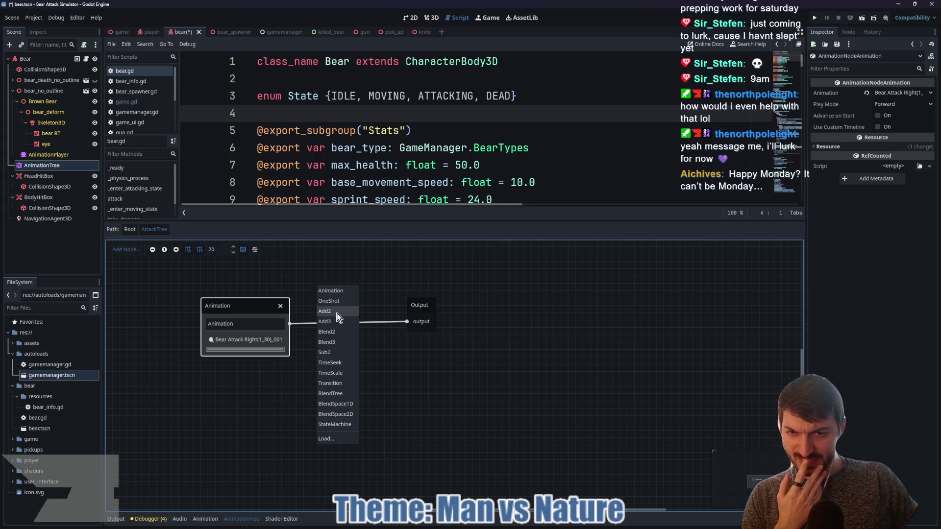
click(404, 378)
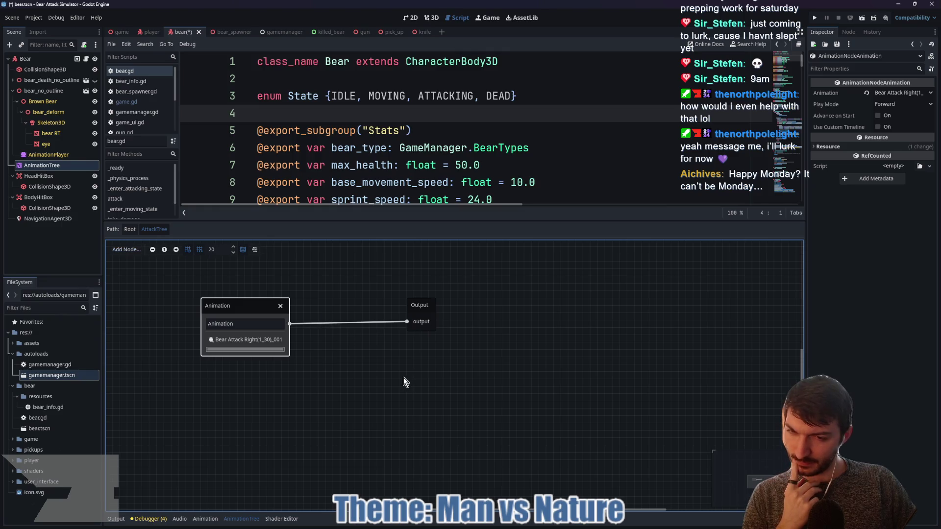
click(504, 525)
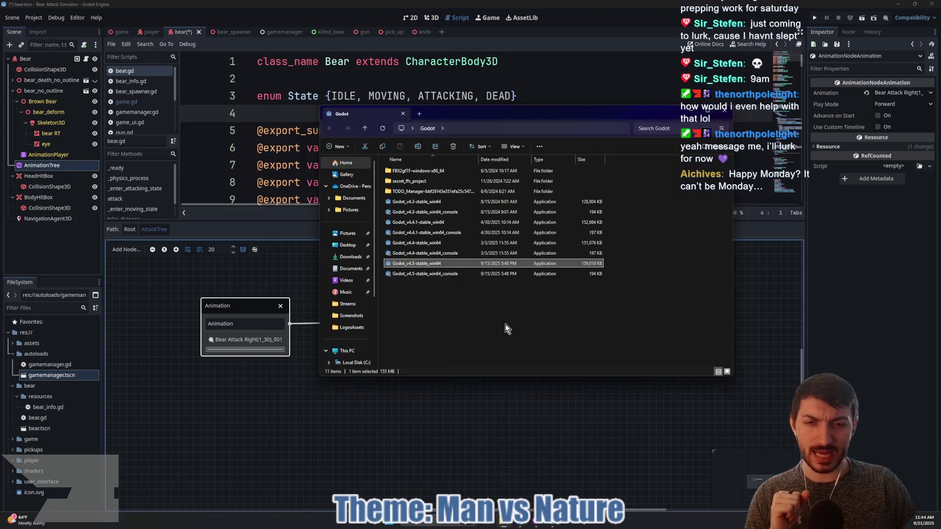
- Launch Godot_v4.5-stable_win64 and open Project Goo from its Project Manager
double_click(414, 267)
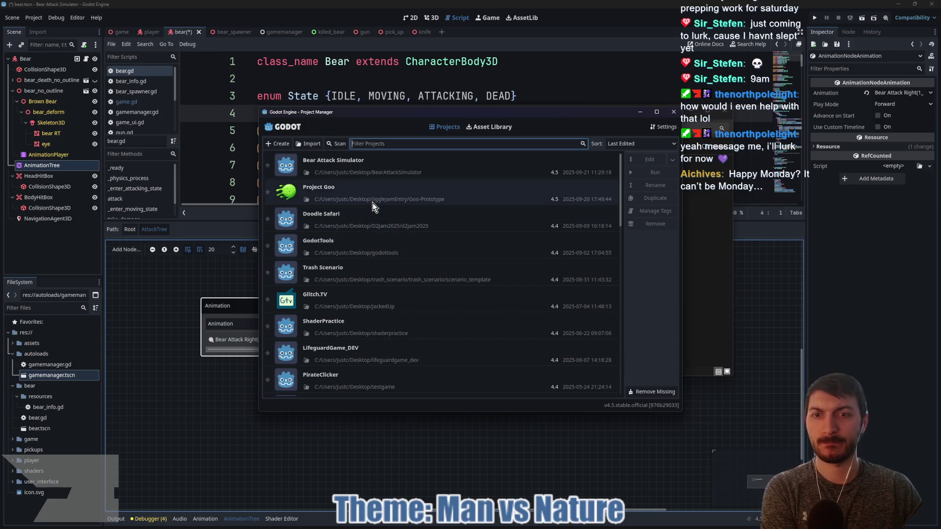
double_click(372, 202)
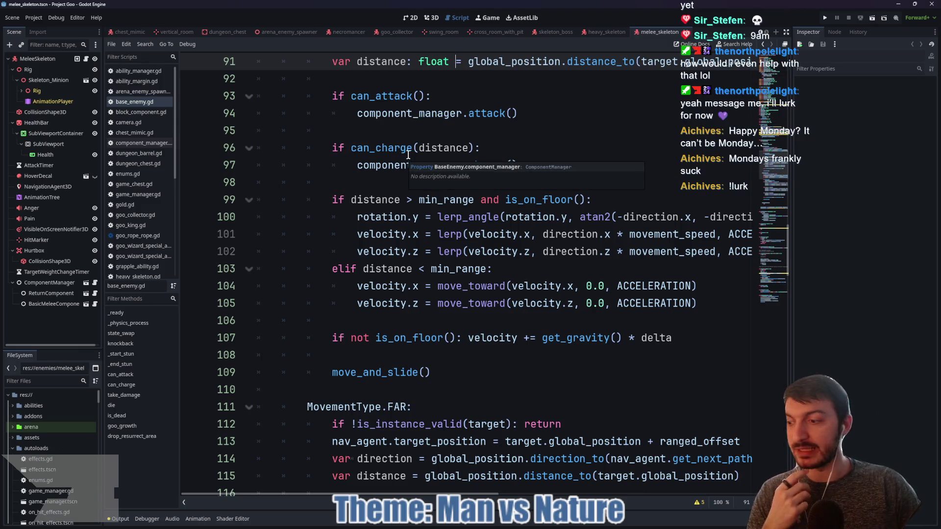
- Filter files for 'melee skele', open melee_skeleton.tscn, and show its enlarged AnimationTree state machine
click(412, 131)
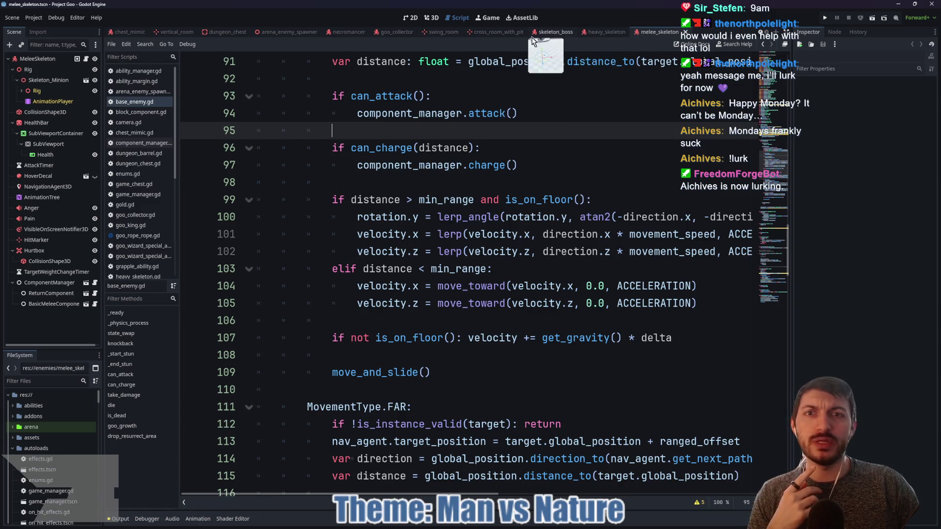
click(48, 380)
text(melee s)
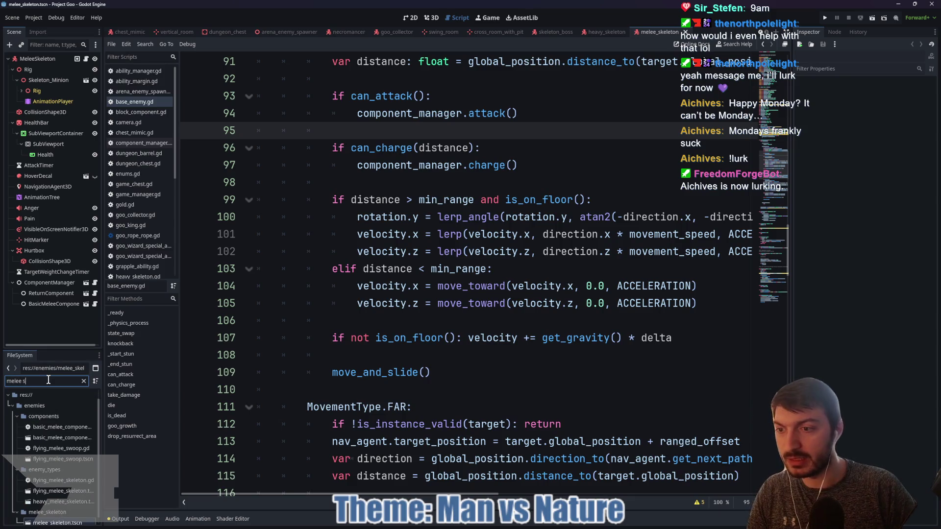
text(kele)
click(69, 482)
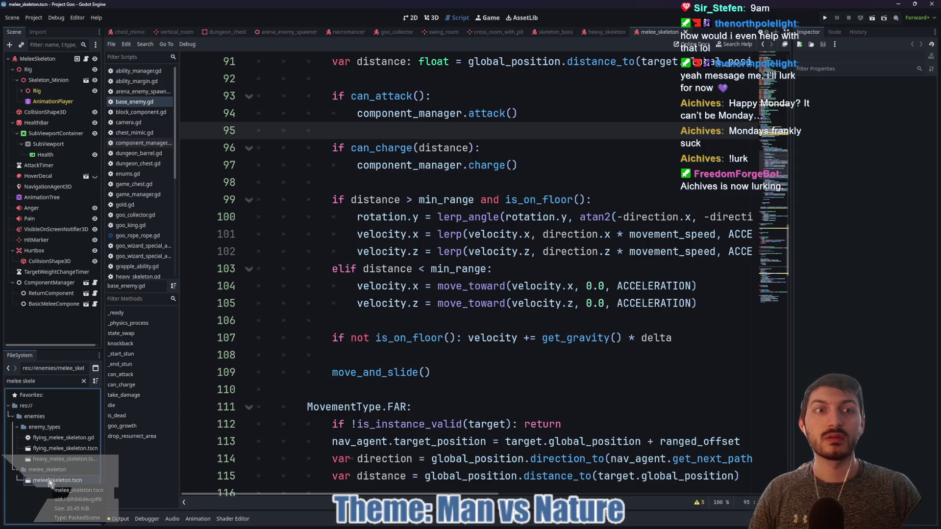
click(38, 197)
drag(437, 384, 447, 163)
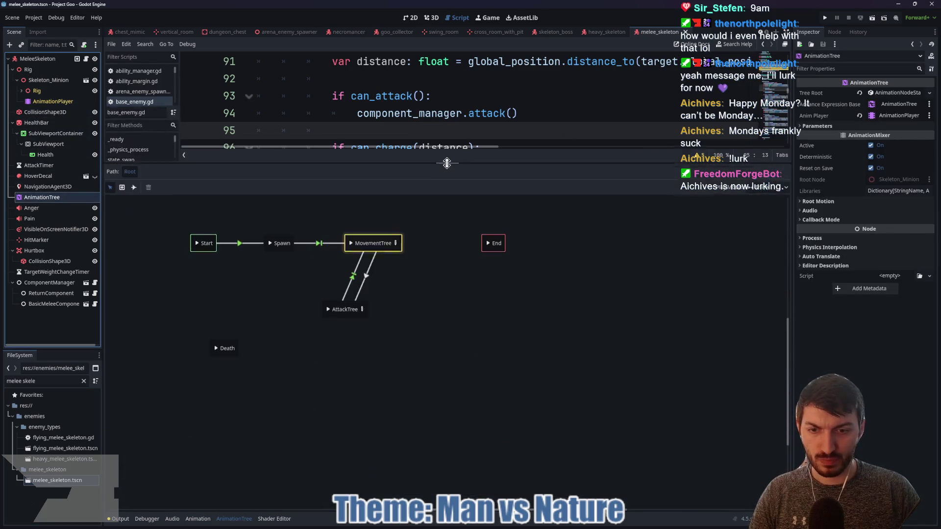
- Open the skeleton's AttackTree blend tree, then give the base_enemy.gd script editor most of the window
click(361, 309)
mouse_move(490, 430)
mouse_down()
mouse_move(555, 444)
mouse_move(459, 432)
mouse_up()
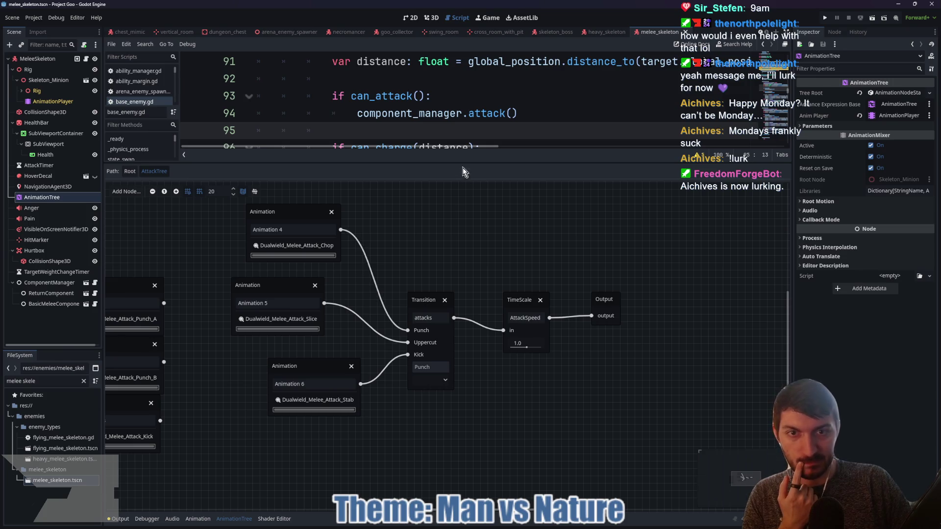
drag(458, 162, 475, 377)
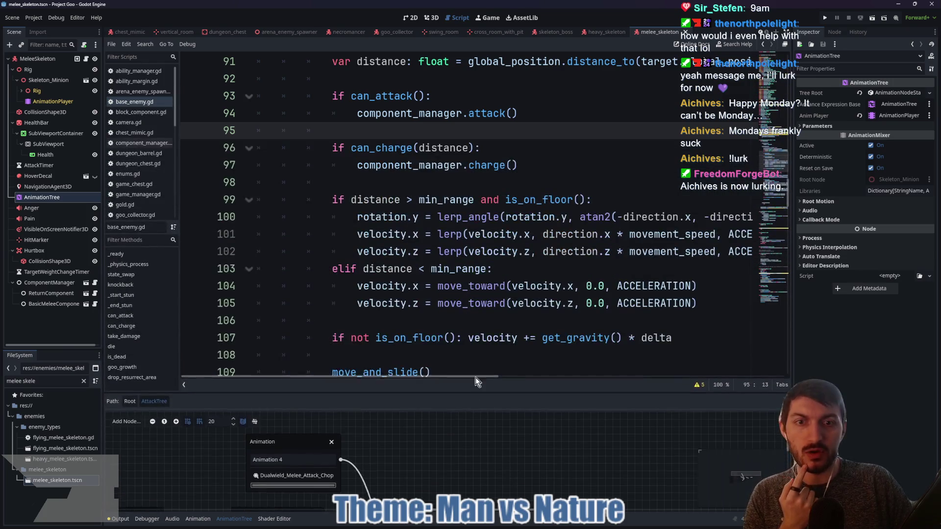
- Browse base_enemy.gd, jumping to the die and can_attack functions via the methods list
scroll(475, 268, down, 5)
scroll(476, 268, down, 15)
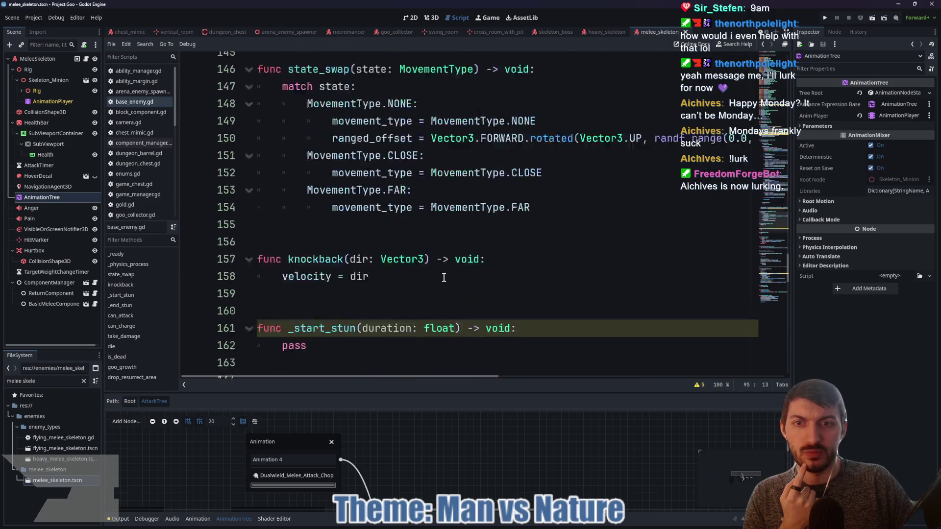
scroll(444, 278, up, 2)
scroll(442, 282, down, 8)
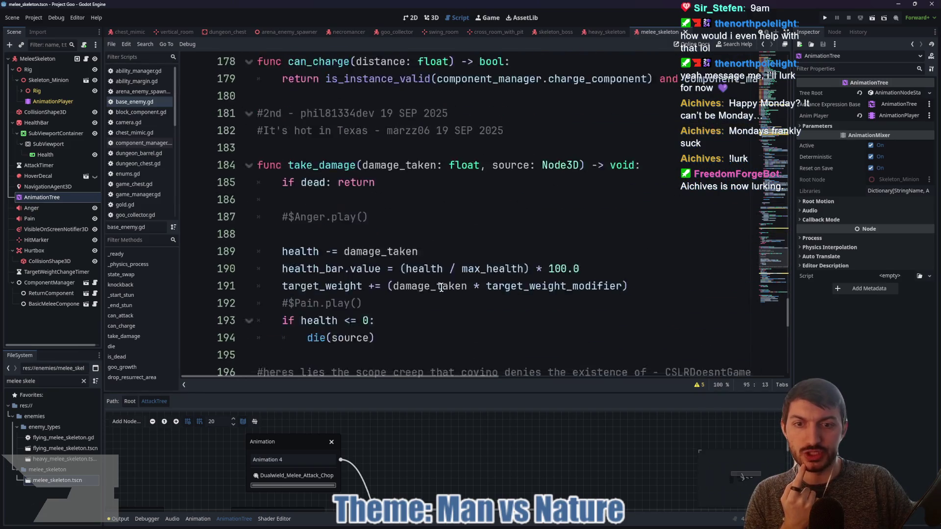
scroll(441, 287, down, 7)
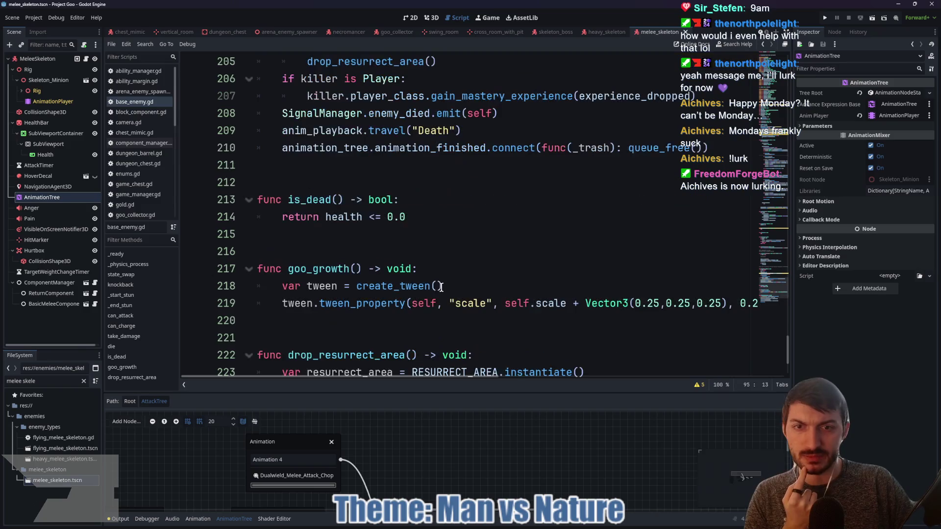
scroll(441, 287, down, 2)
click(111, 346)
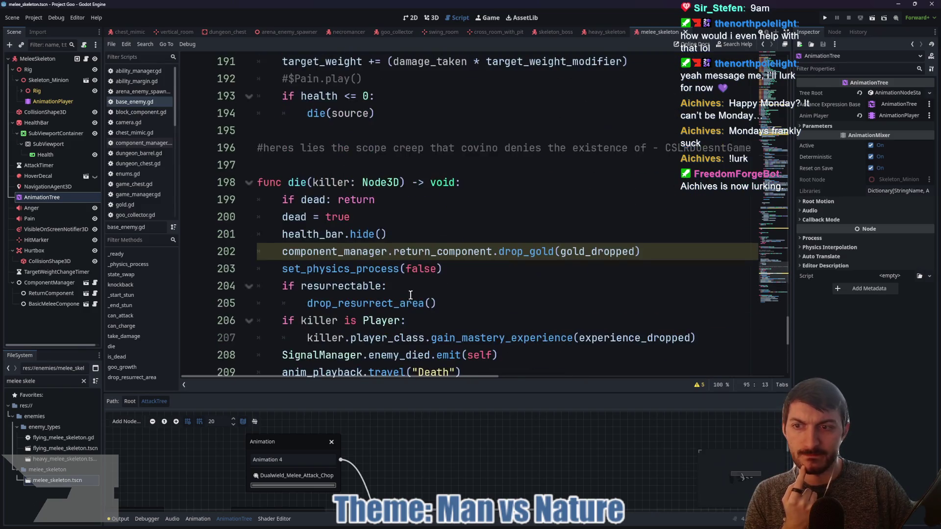
click(135, 316)
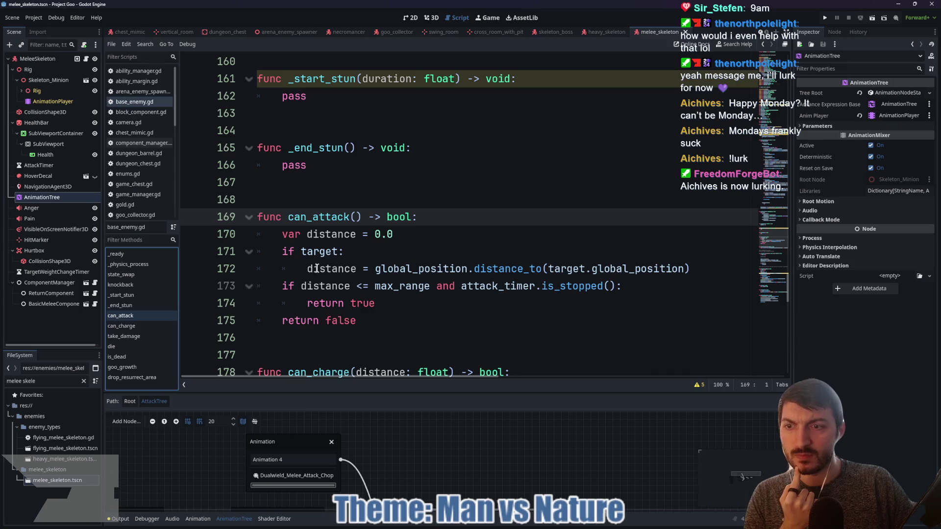
scroll(367, 235, up, 2)
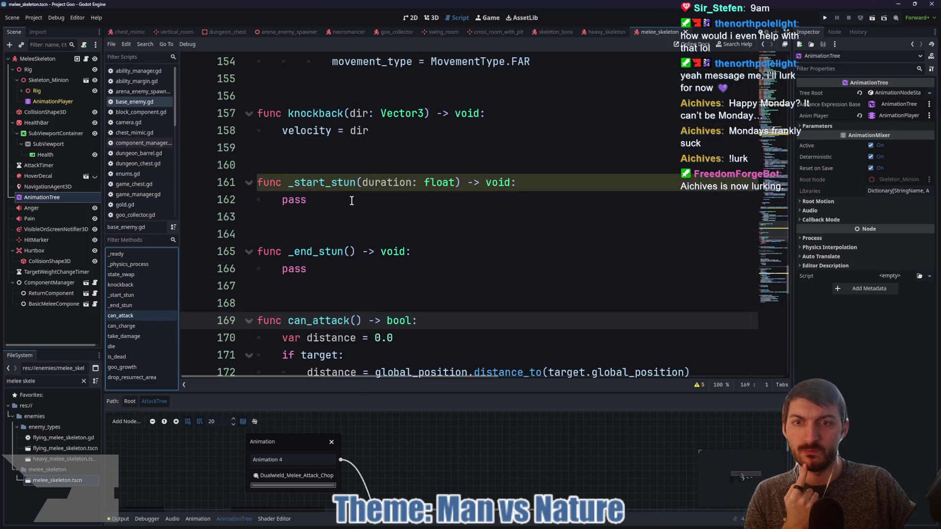
scroll(355, 215, down, 5)
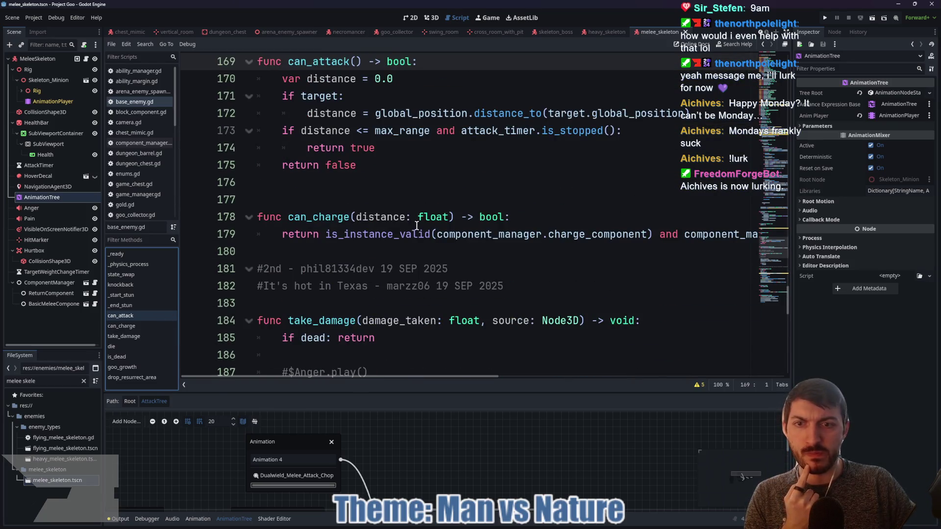
scroll(413, 229, down, 2)
scroll(413, 230, up, 10)
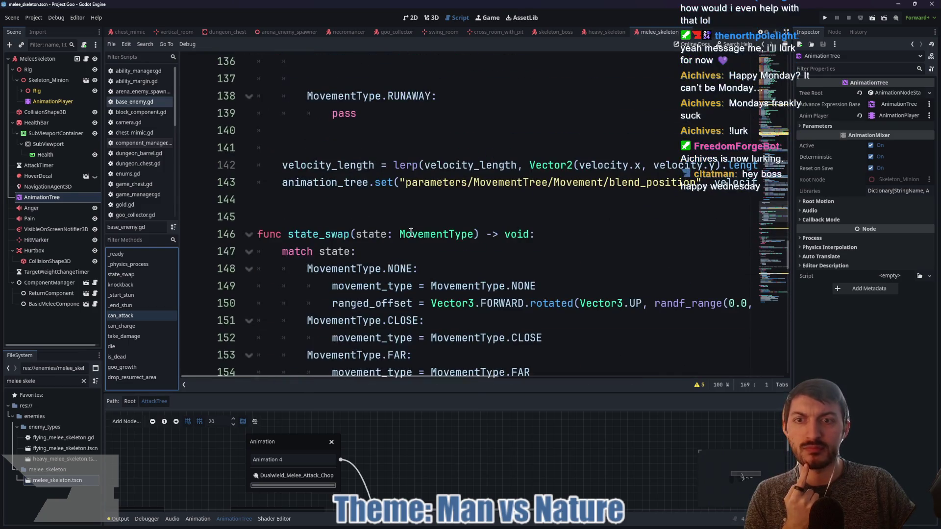
scroll(409, 233, up, 1)
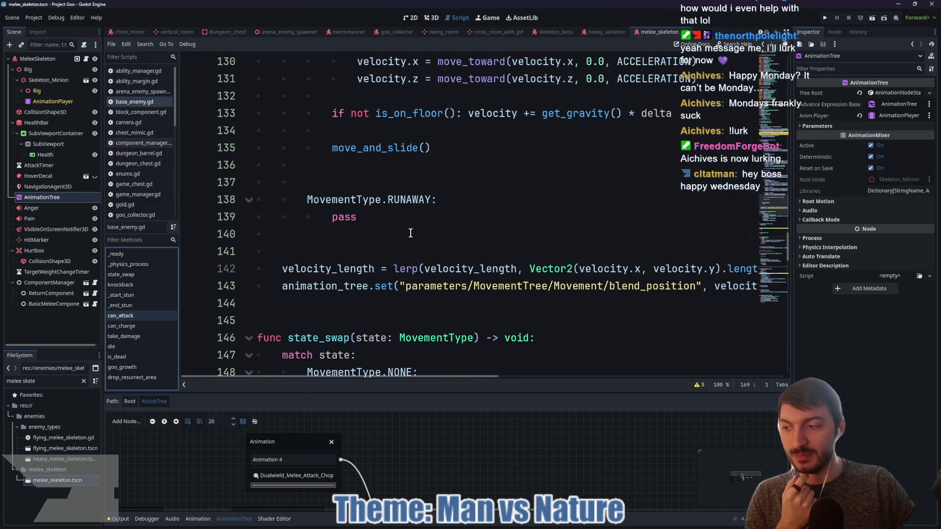
scroll(407, 235, up, 7)
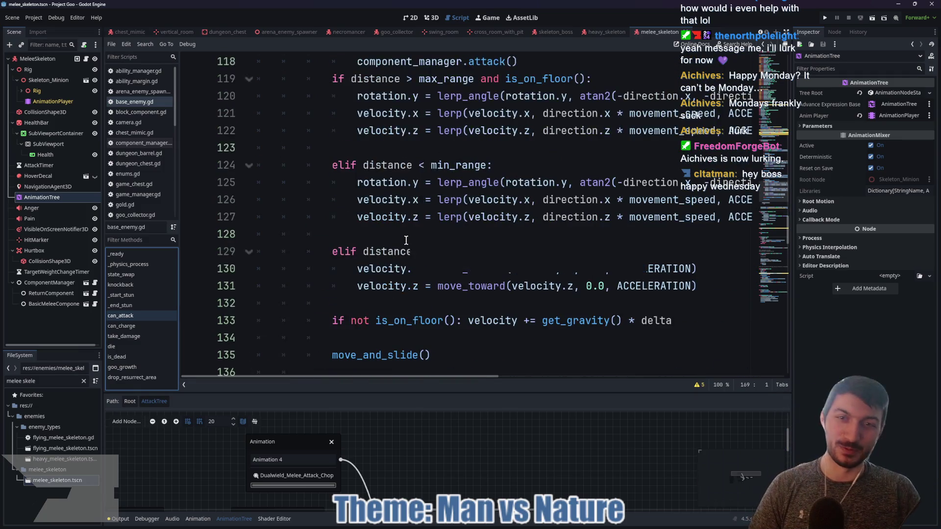
scroll(404, 243, up, 6)
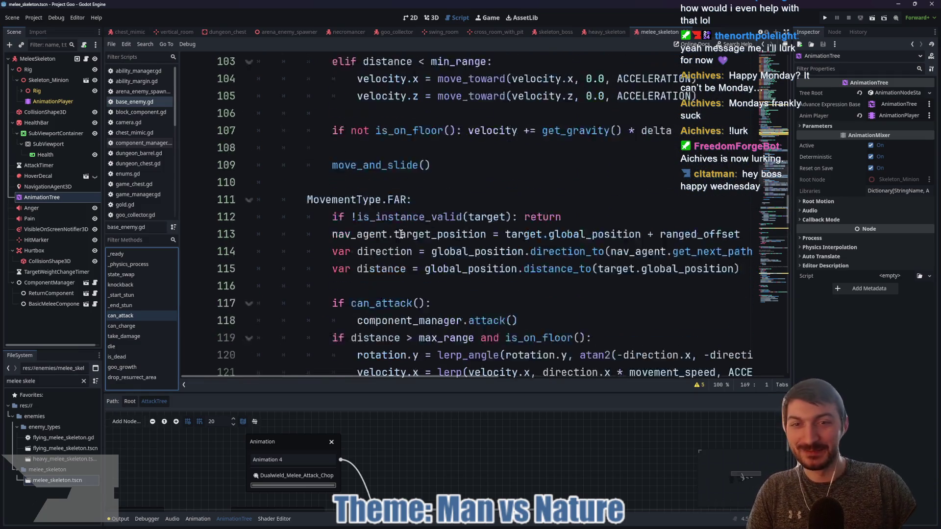
scroll(397, 245, up, 8)
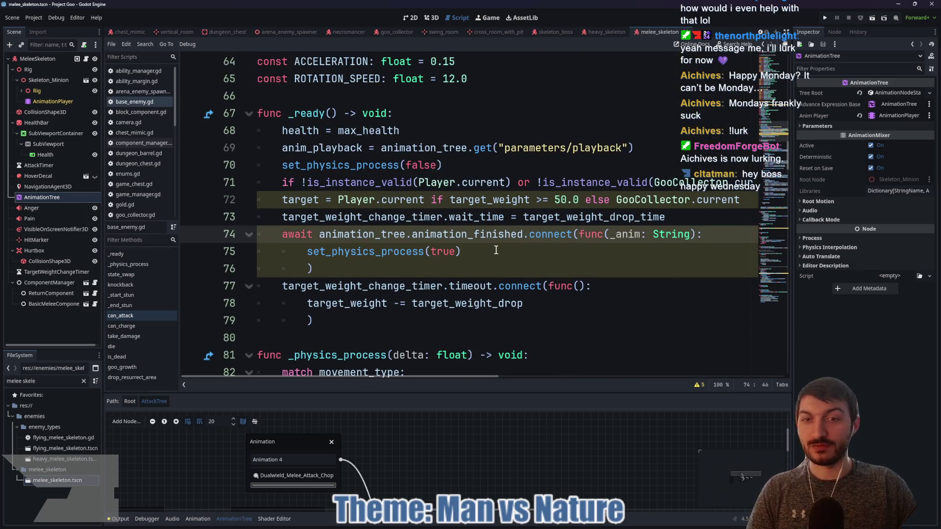
- Review set_physics_process(true) and the component_manager.attack() call, then open component_manager.gd
click(496, 251)
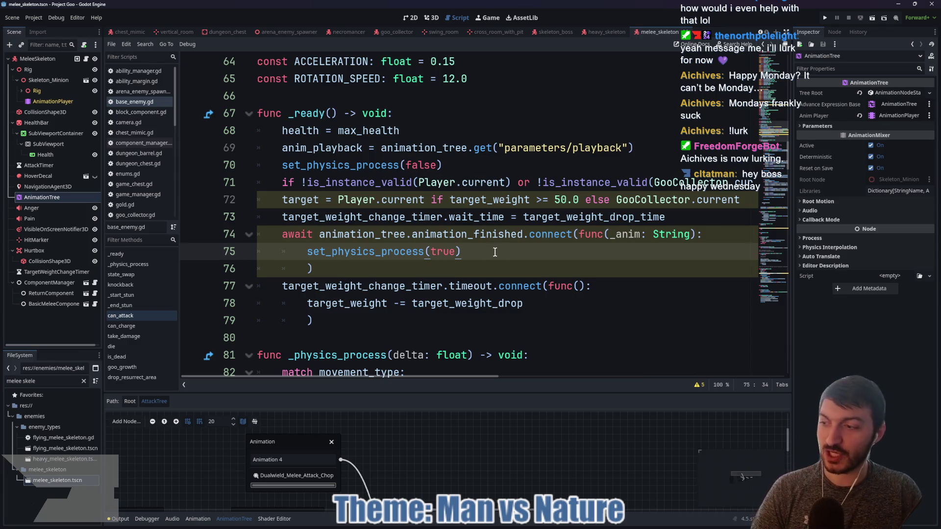
scroll(497, 258, up, 1)
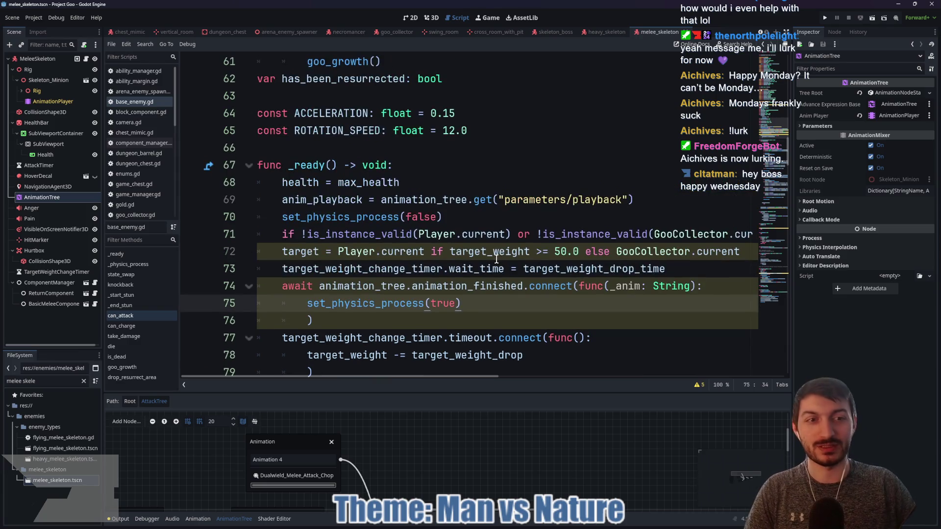
scroll(474, 252, up, 5)
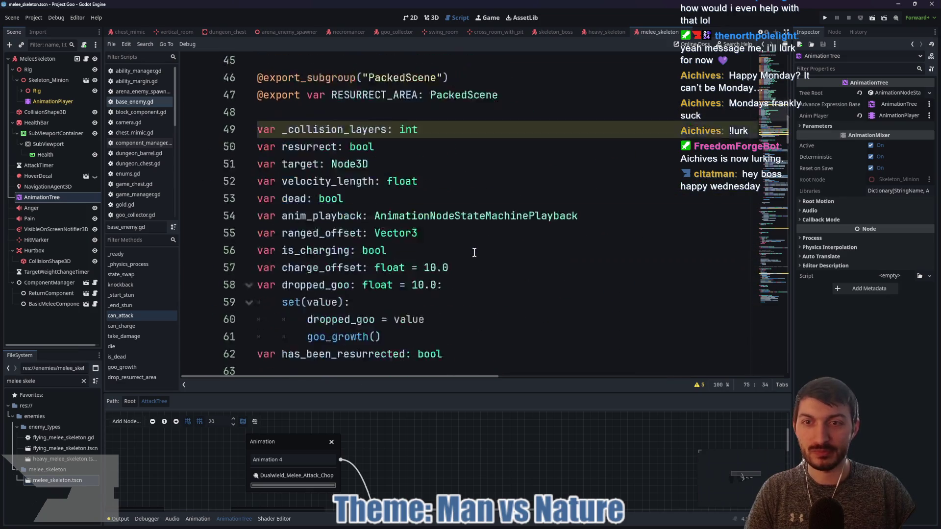
scroll(474, 253, down, 6)
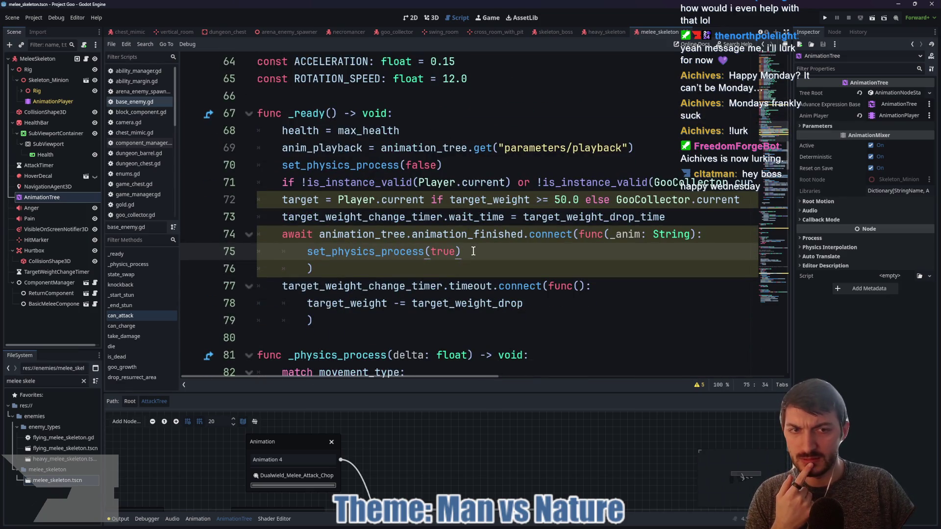
scroll(474, 251, down, 4)
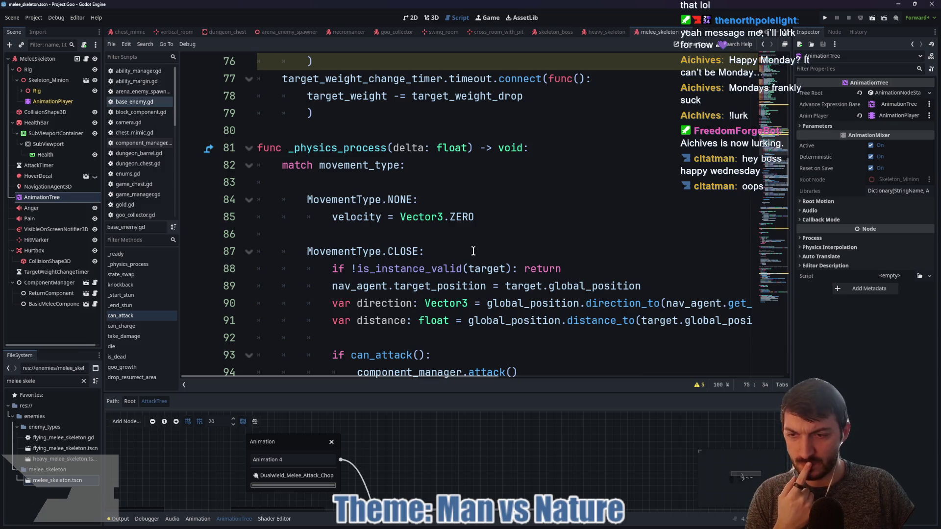
scroll(473, 251, down, 12)
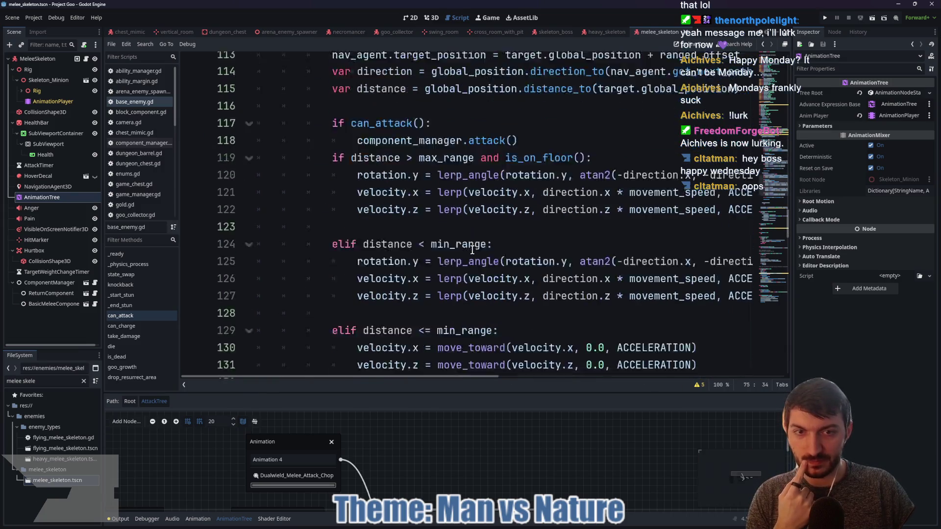
scroll(472, 250, down, 15)
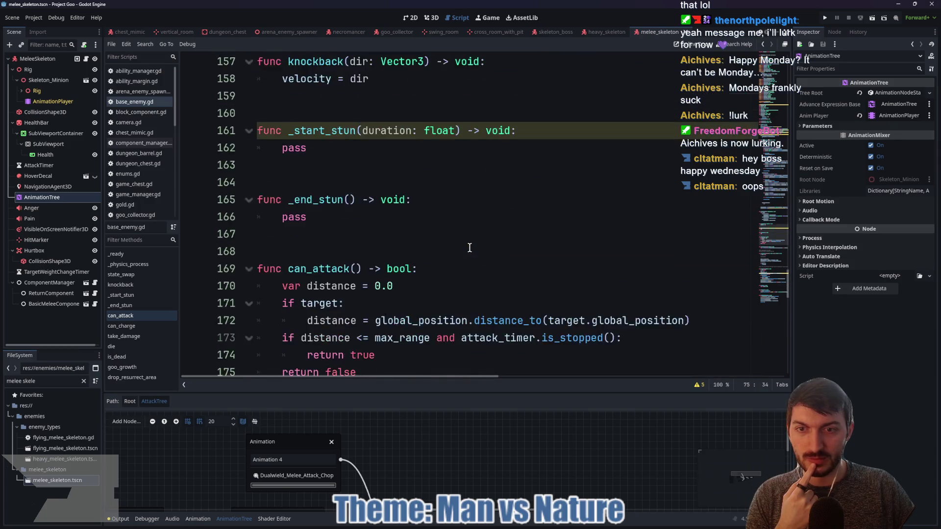
scroll(470, 248, down, 4)
scroll(469, 248, down, 3)
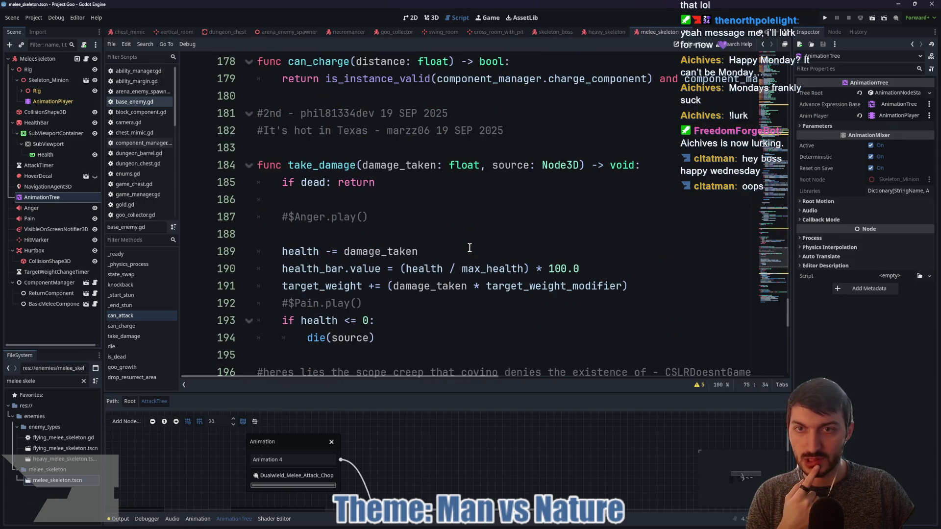
scroll(469, 248, down, 10)
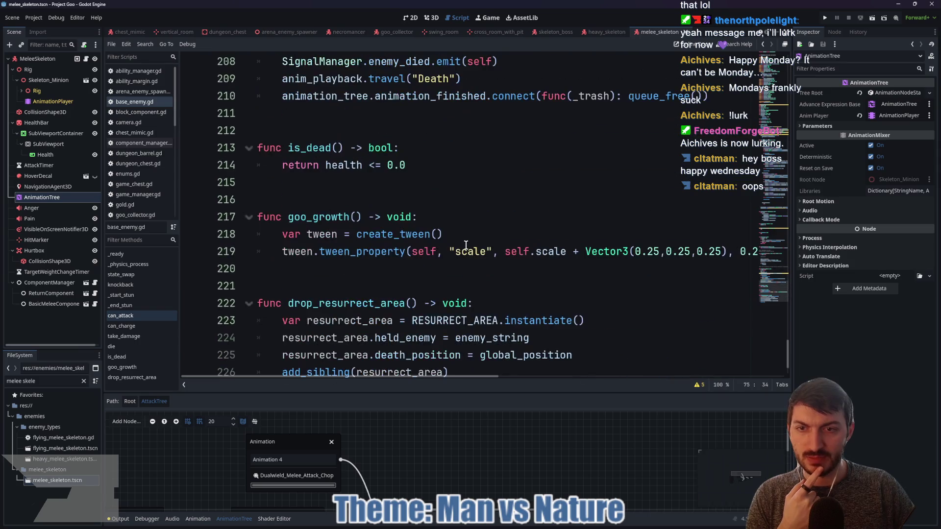
scroll(466, 245, down, 2)
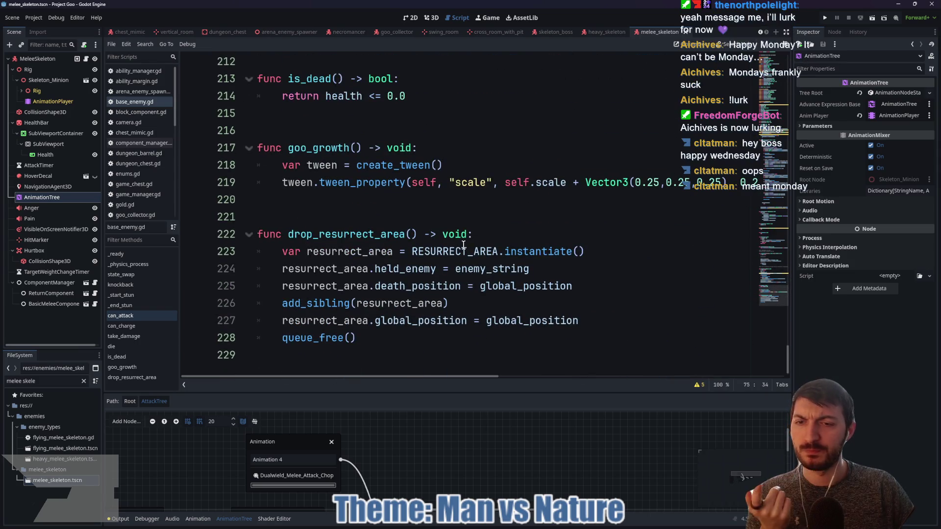
scroll(463, 245, up, 13)
scroll(462, 245, up, 16)
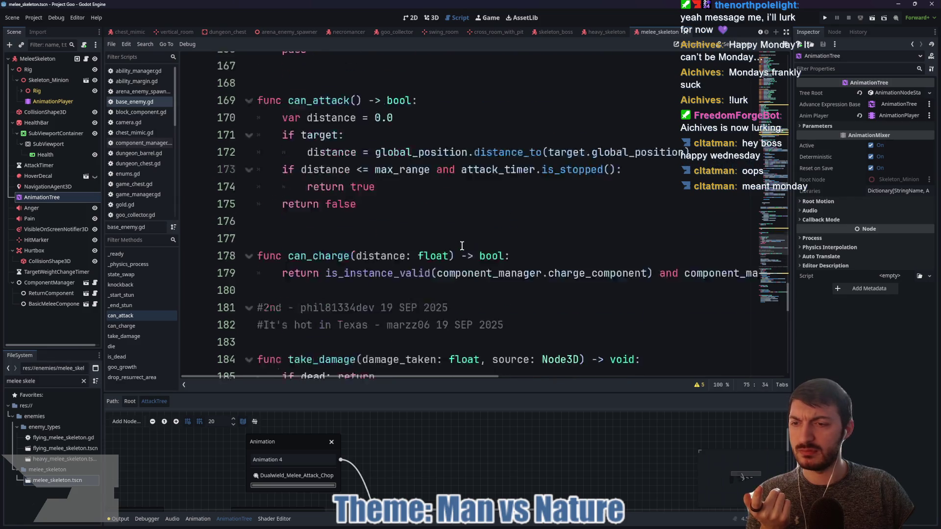
scroll(460, 246, up, 7)
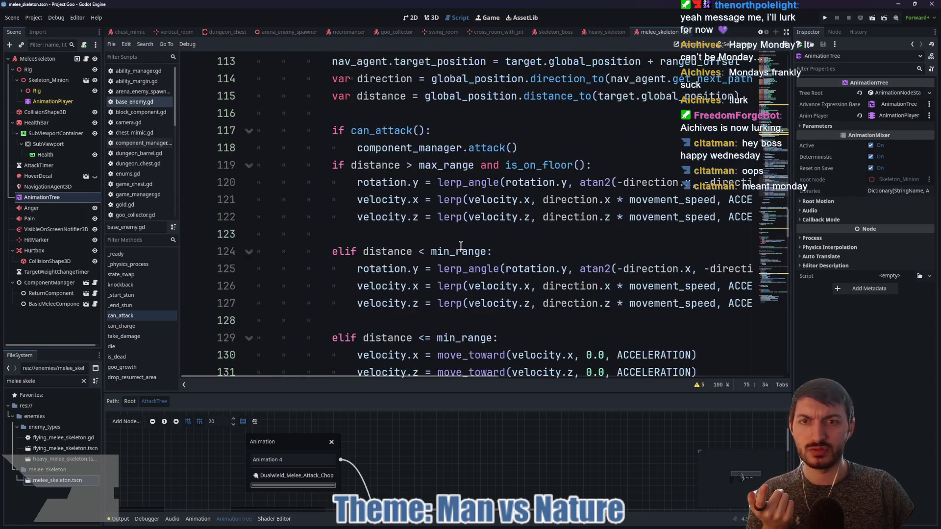
scroll(410, 214, down, 3)
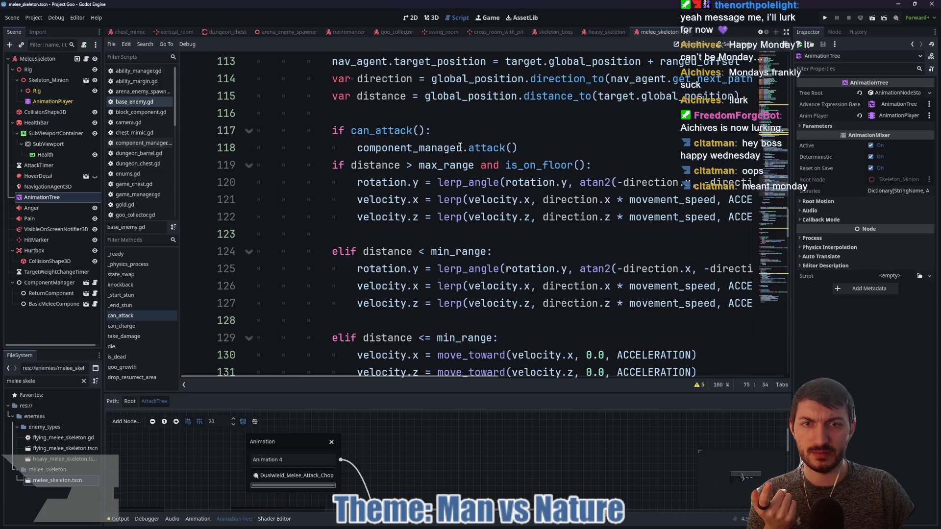
click(437, 147)
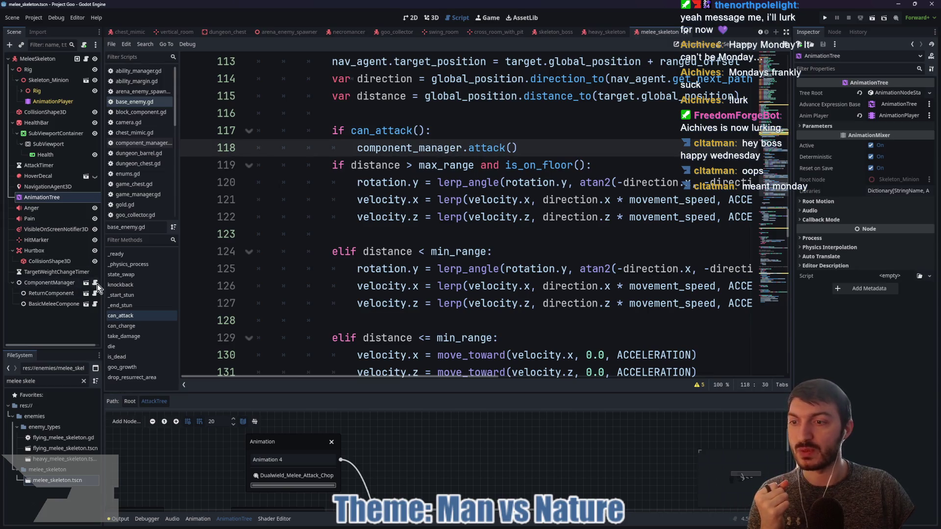
click(95, 283)
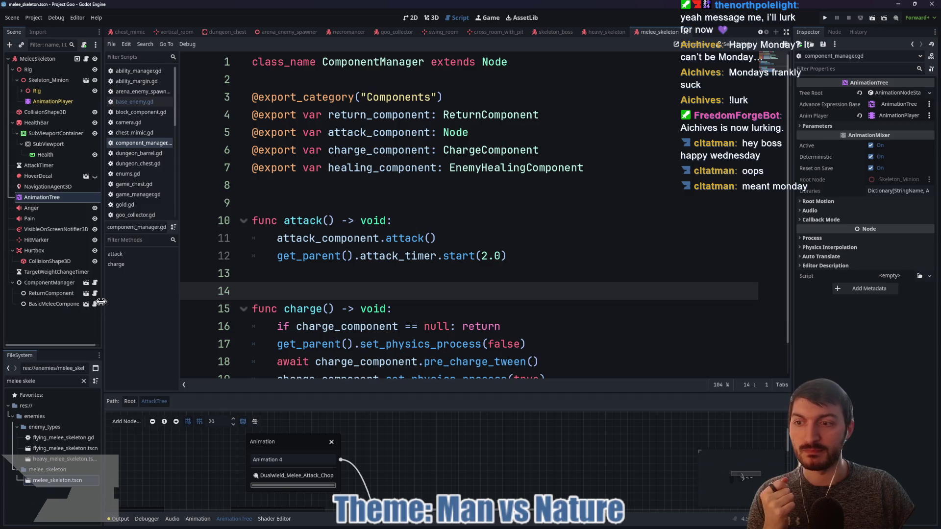
- Open basic_melee_component.gd and inspect its AttackTree transition request line
click(95, 304)
scroll(387, 235, down, 1)
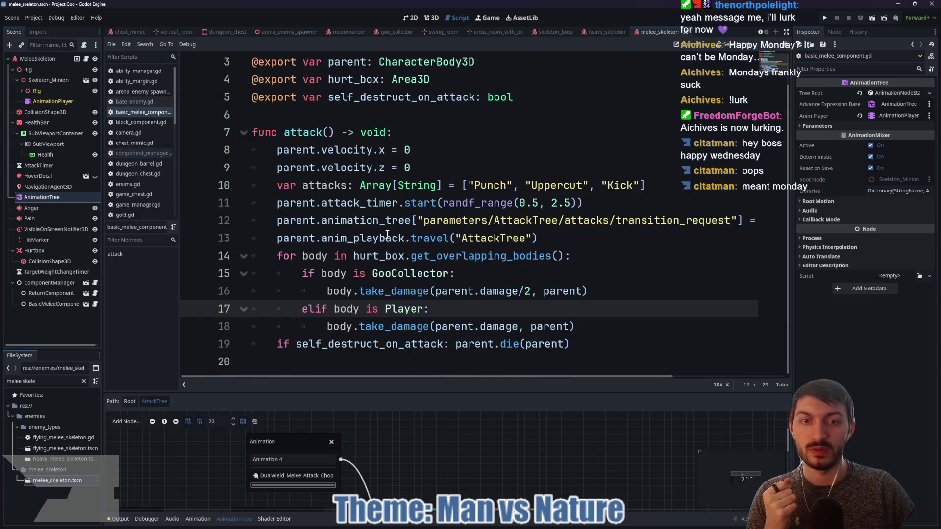
click(493, 238)
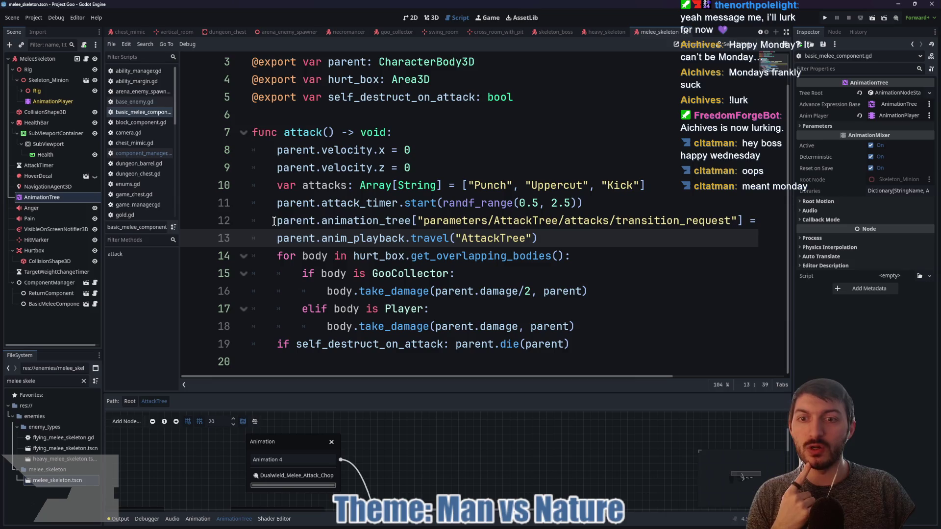
drag(274, 222, 473, 222)
click(484, 223)
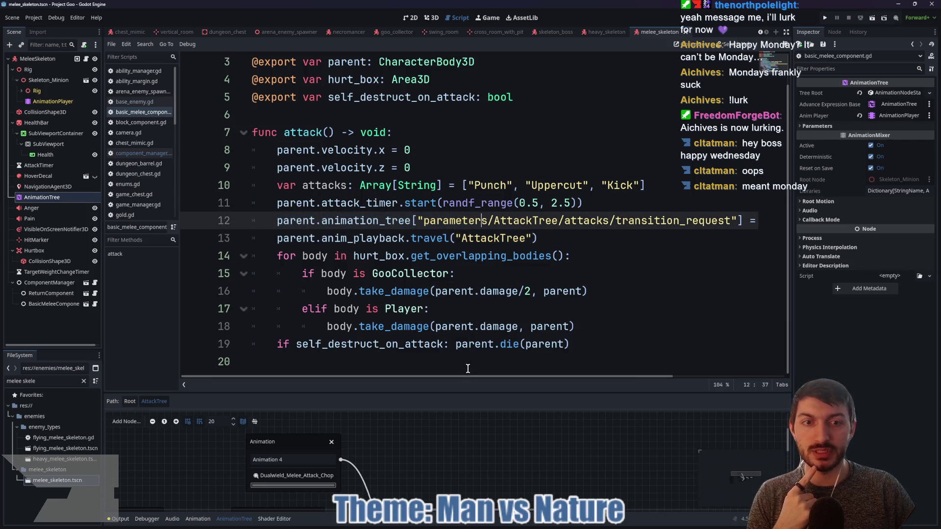
- Select the attacks array definition, then switch to the Bear Attack Simulator window
drag(487, 376, 597, 375)
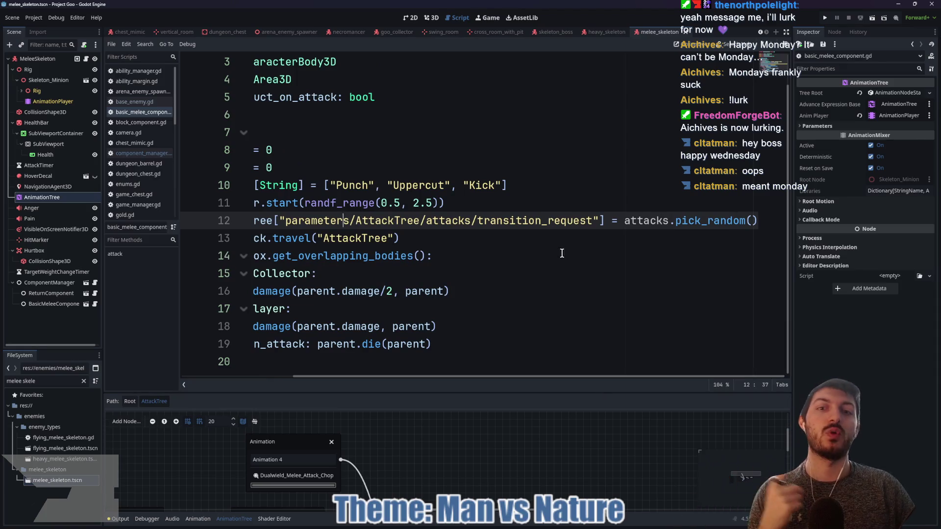
drag(500, 376, 395, 378)
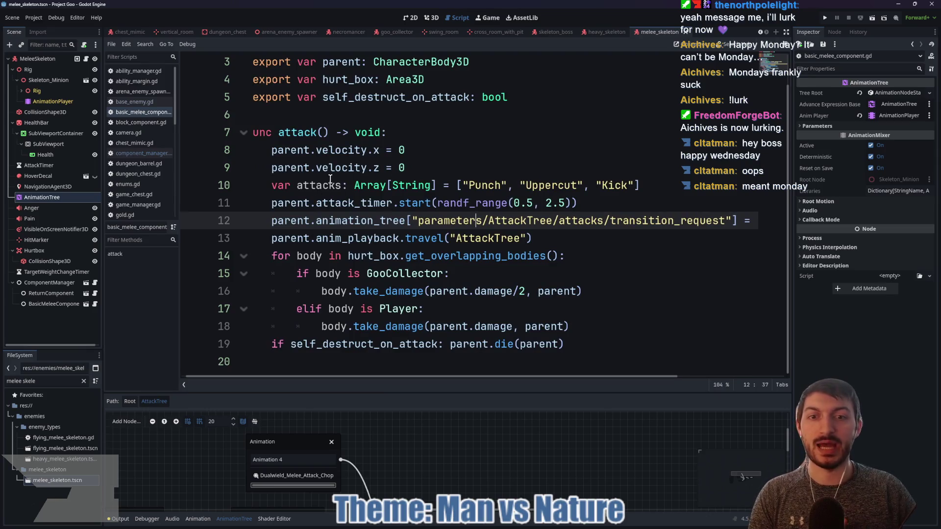
drag(651, 183, 267, 183)
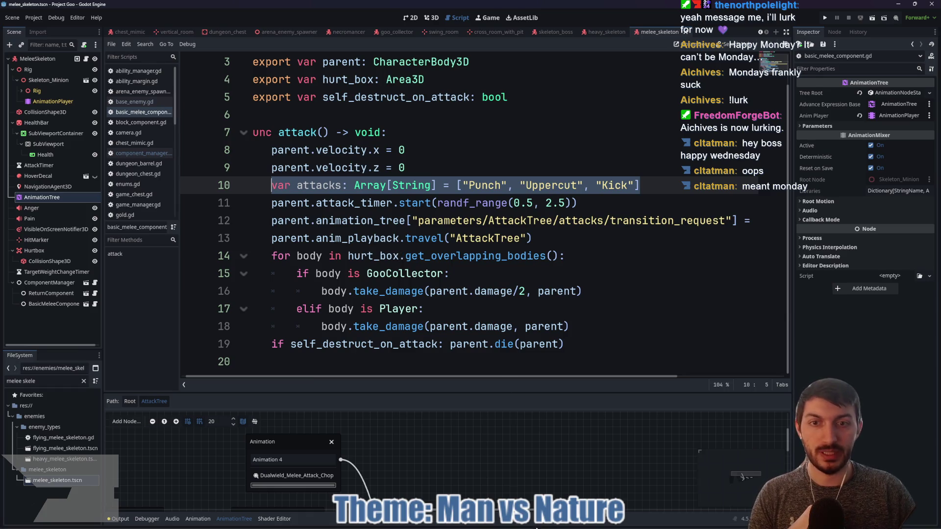
mouse_move(537, 524)
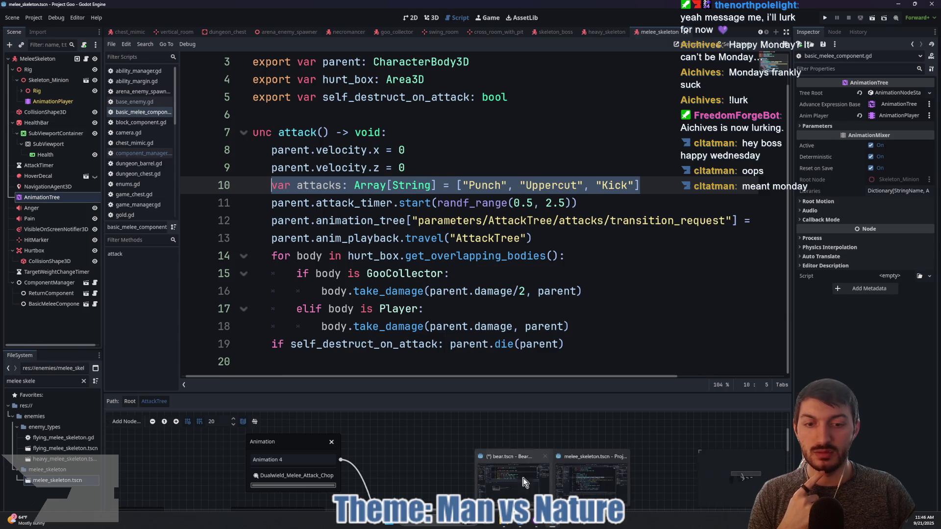
click(593, 475)
- Add a Transition node to AttackTree and name its first input SwipeRight
right_click(331, 275)
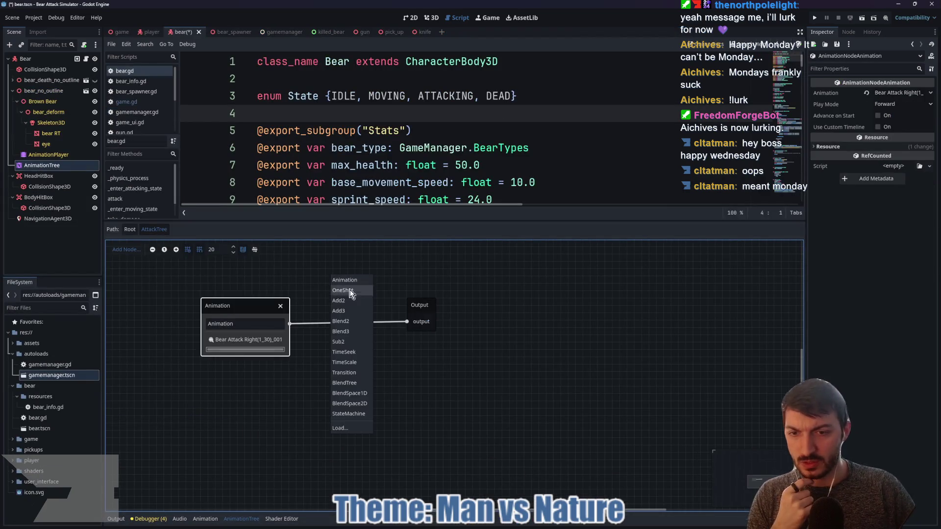
click(353, 369)
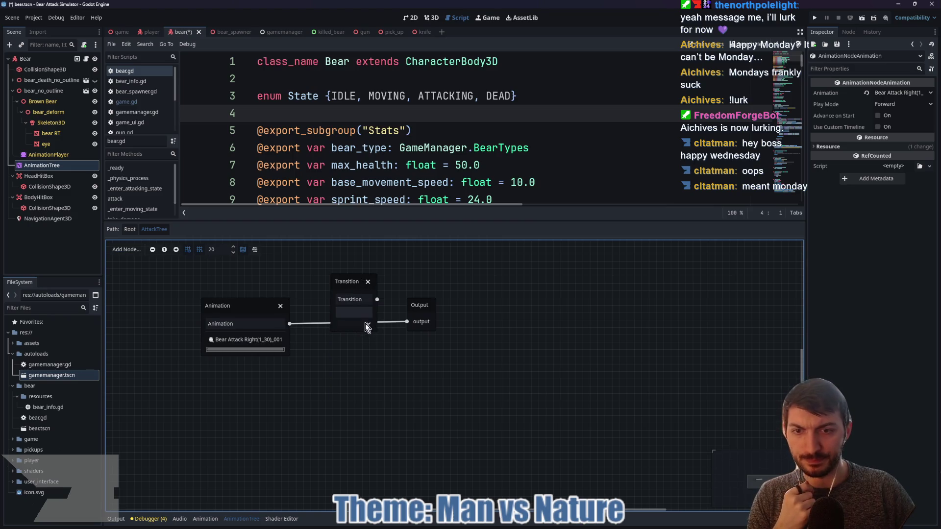
click(354, 301)
drag(367, 299, 316, 298)
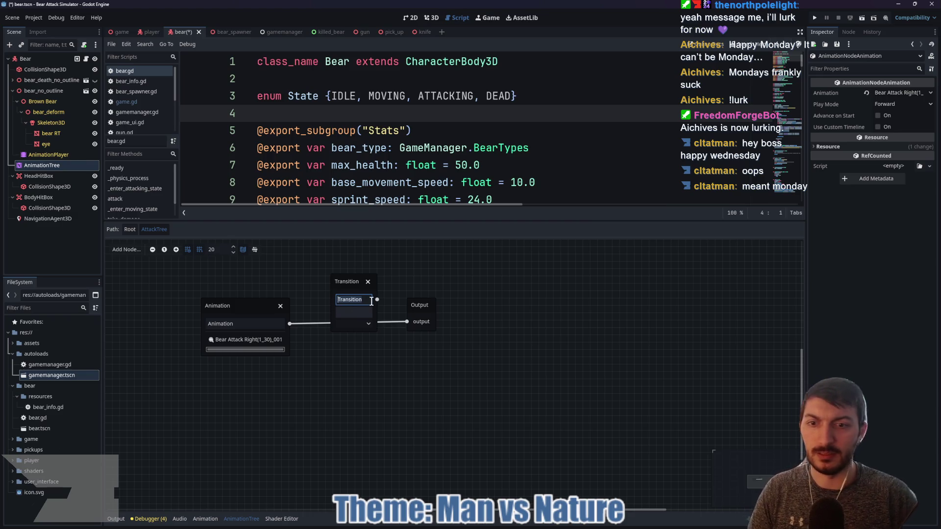
text(s)
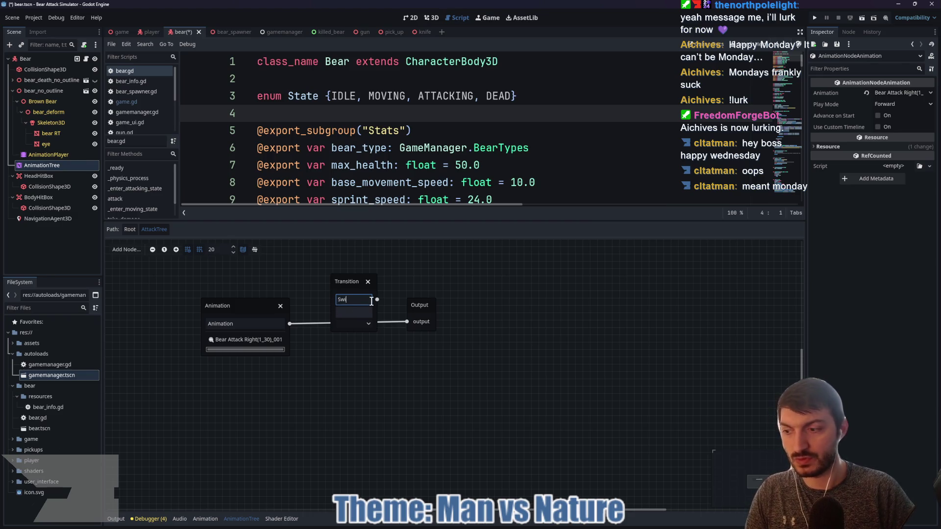
text(ght)
key(Return)
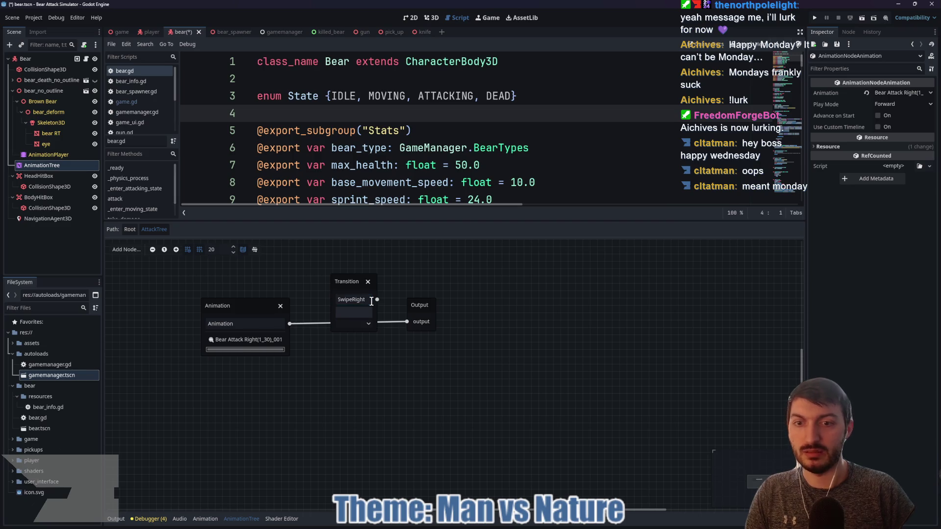
click(363, 323)
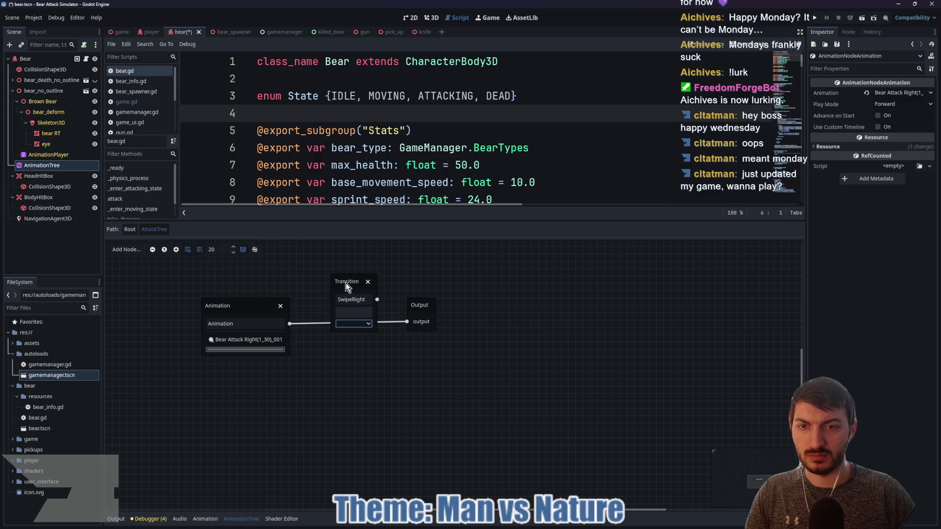
- Disconnect the Animation node from Output and rearrange the Animation and Transition nodes
drag(345, 283, 348, 337)
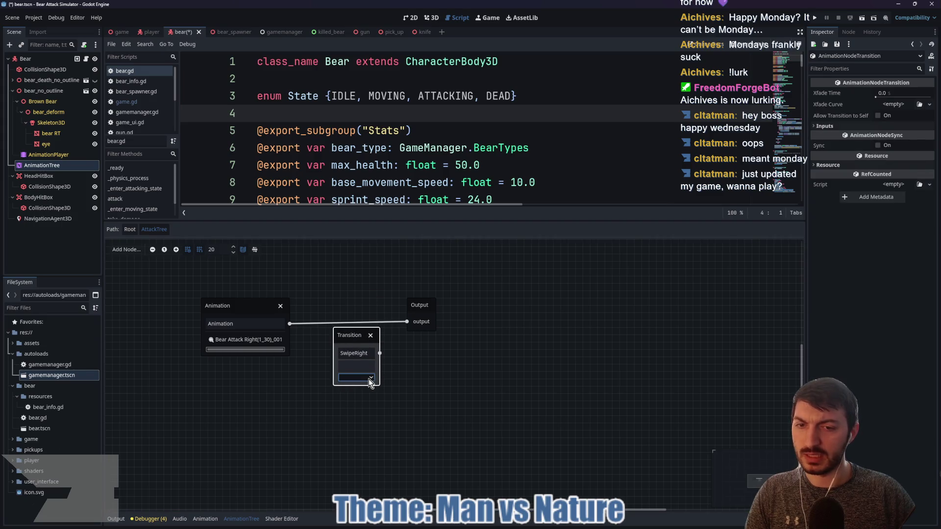
drag(354, 337, 346, 351)
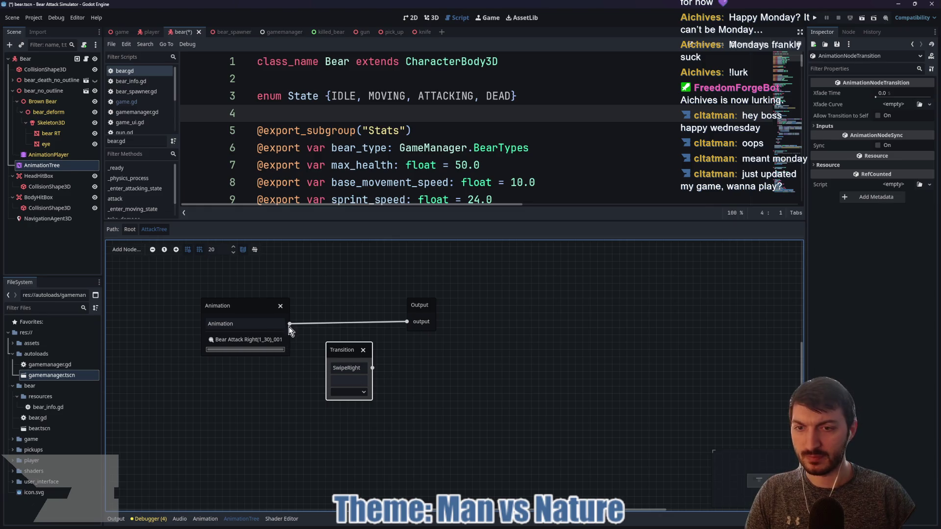
mouse_move(290, 324)
mouse_down()
mouse_move(360, 332)
mouse_move(292, 328)
mouse_up()
drag(337, 386, 339, 387)
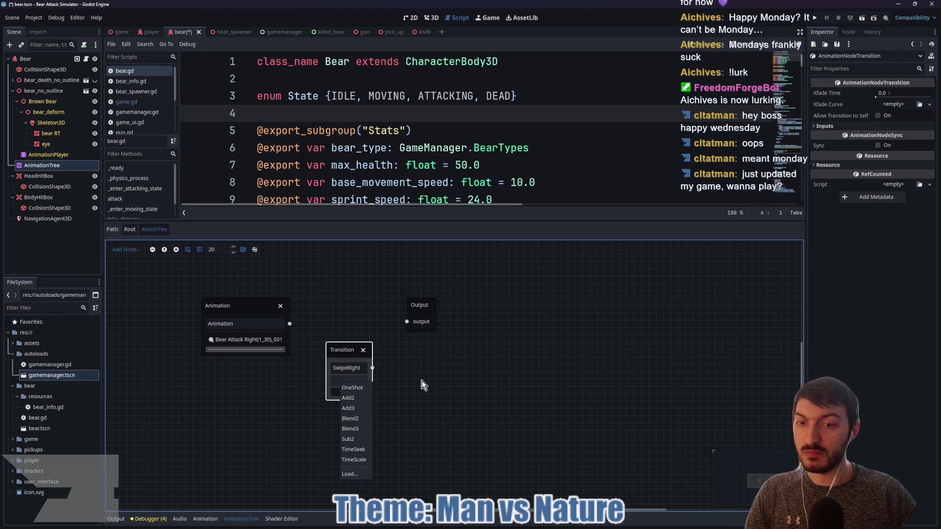
click(454, 407)
mouse_move(466, 336)
mouse_down()
mouse_move(505, 324)
mouse_move(505, 315)
mouse_up()
drag(471, 222, 442, 139)
mouse_move(289, 206)
mouse_down()
mouse_move(267, 236)
mouse_move(267, 257)
mouse_up()
drag(382, 248, 376, 256)
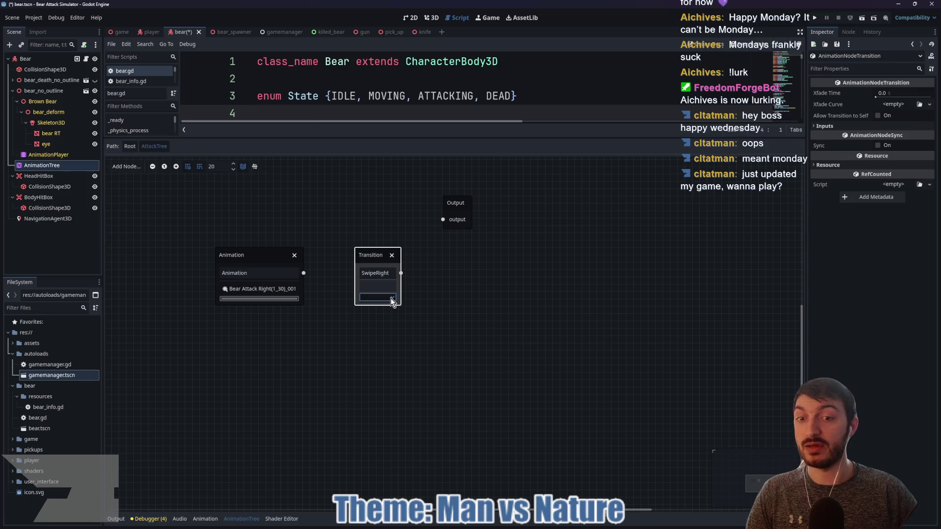
- Connect the Transition node's output to the Output node
right_click(430, 297)
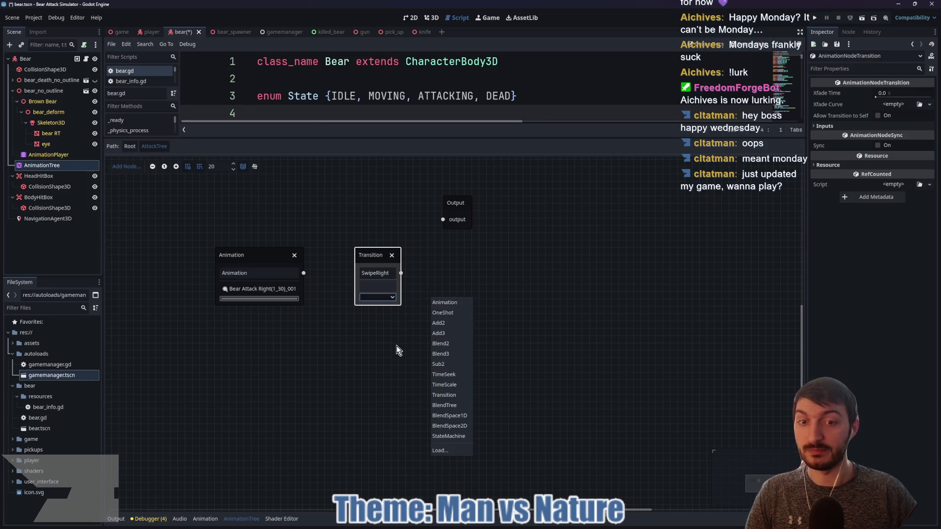
click(403, 272)
right_click(371, 254)
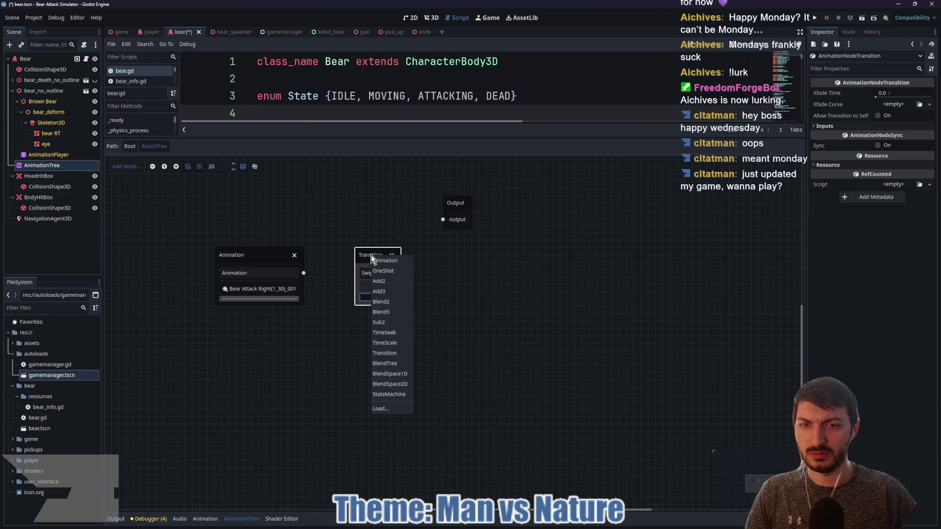
click(437, 357)
mouse_move(401, 273)
mouse_down()
mouse_move(421, 263)
mouse_move(446, 223)
mouse_up()
click(393, 289)
right_click(384, 286)
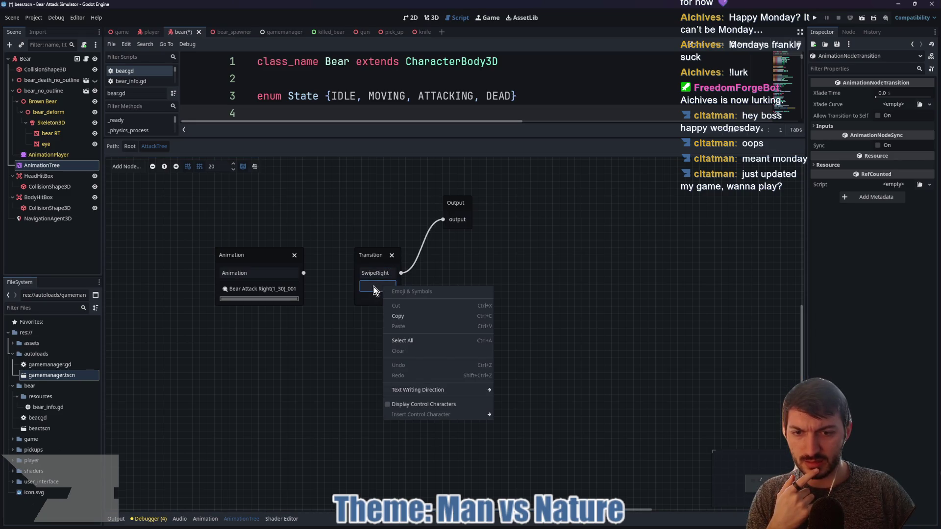
click(374, 289)
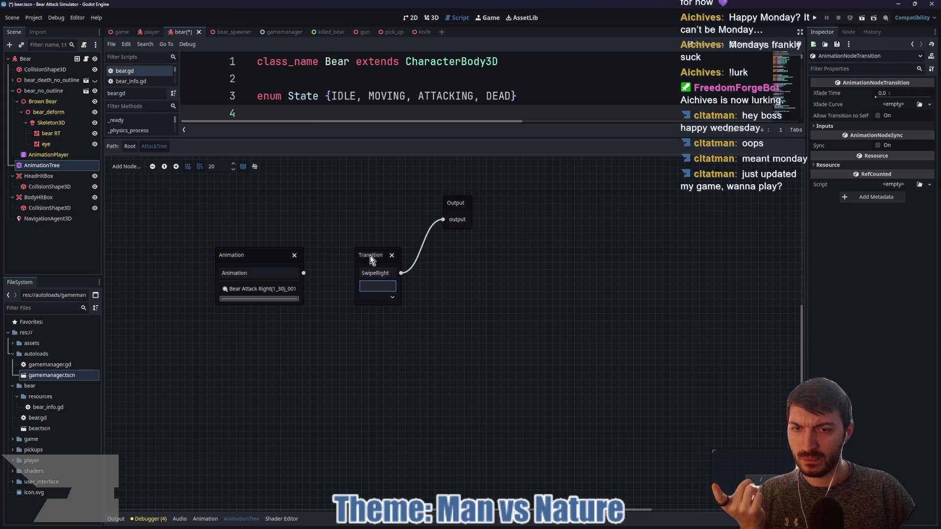
drag(369, 256, 355, 249)
- Switch to the Project Goo window to view its Punch, Uppercut and Kick Transition
mouse_move(551, 525)
click(533, 495)
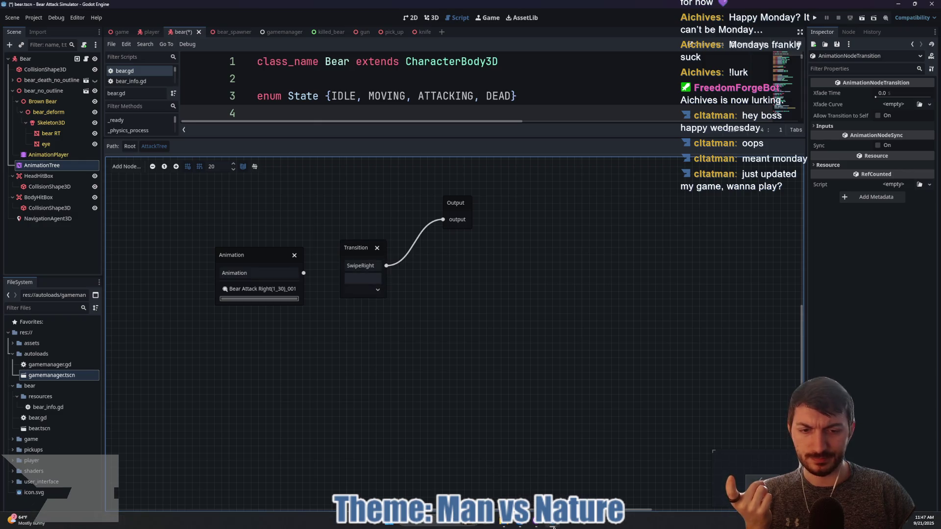
click(593, 478)
scroll(465, 445, down, 3)
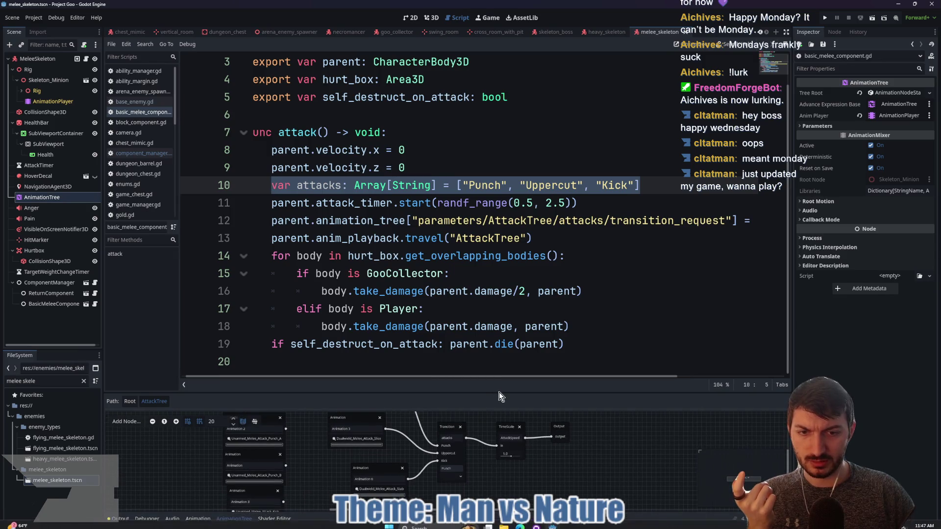
- Enlarge Project Goo's graph panel, then return to the Bear Attack Simulator window
drag(499, 392, 490, 310)
scroll(490, 393, up, 2)
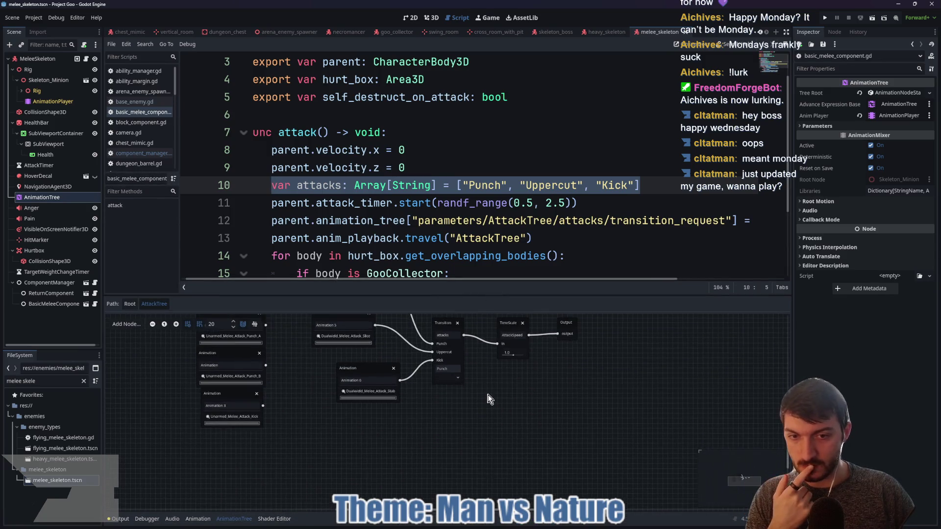
mouse_move(532, 526)
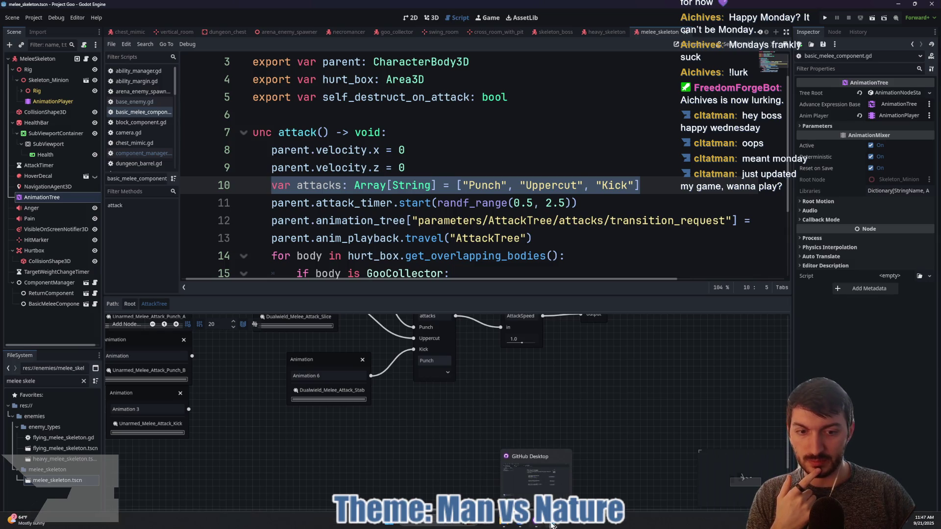
click(554, 527)
- Rename the Transition input from SwipeRight to Attacks, cancelling an attempted Animation link
double_click(377, 265)
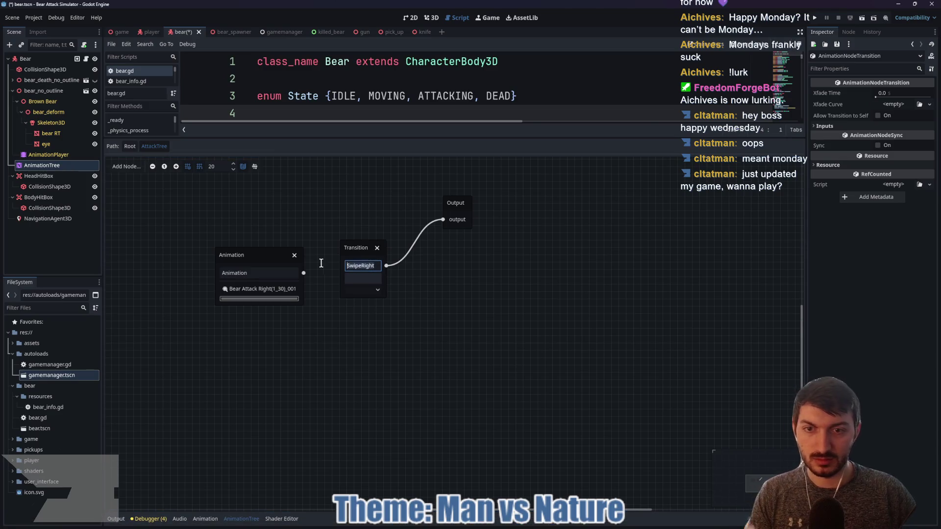
text(Attacks)
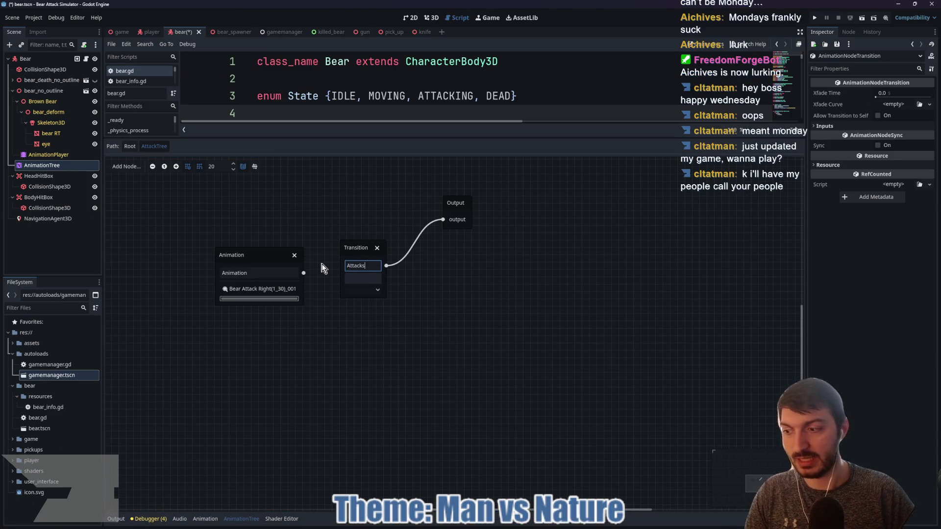
key(Return)
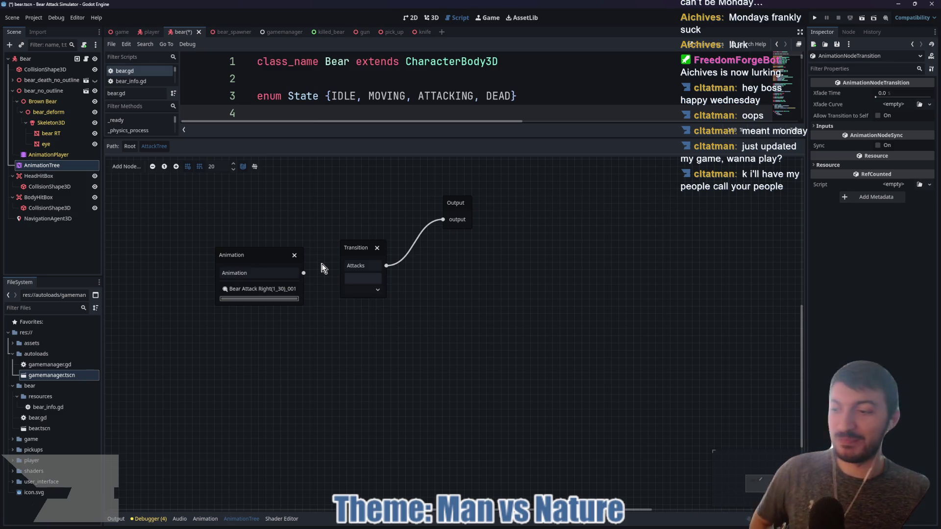
click(368, 280)
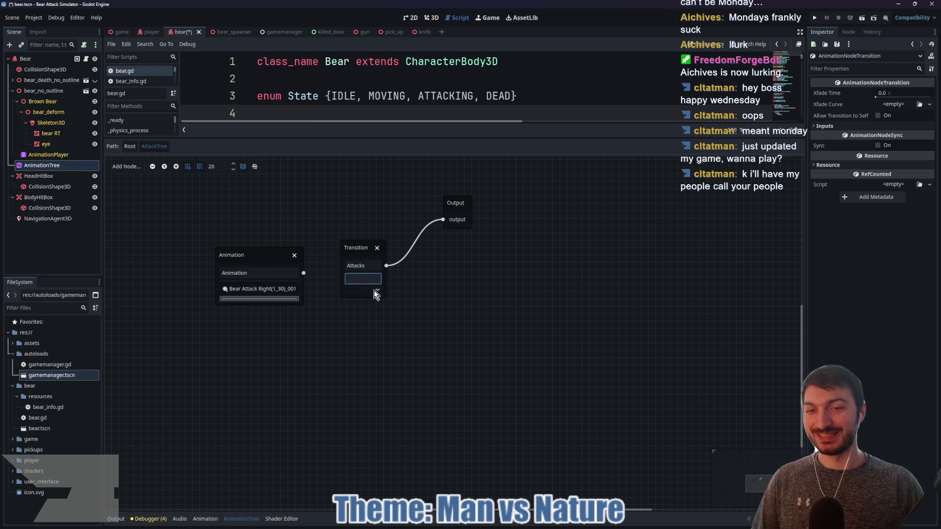
mouse_move(302, 273)
mouse_down()
mouse_move(374, 288)
mouse_move(369, 293)
mouse_move(401, 269)
mouse_move(375, 294)
mouse_up()
click(304, 274)
key(Escape)
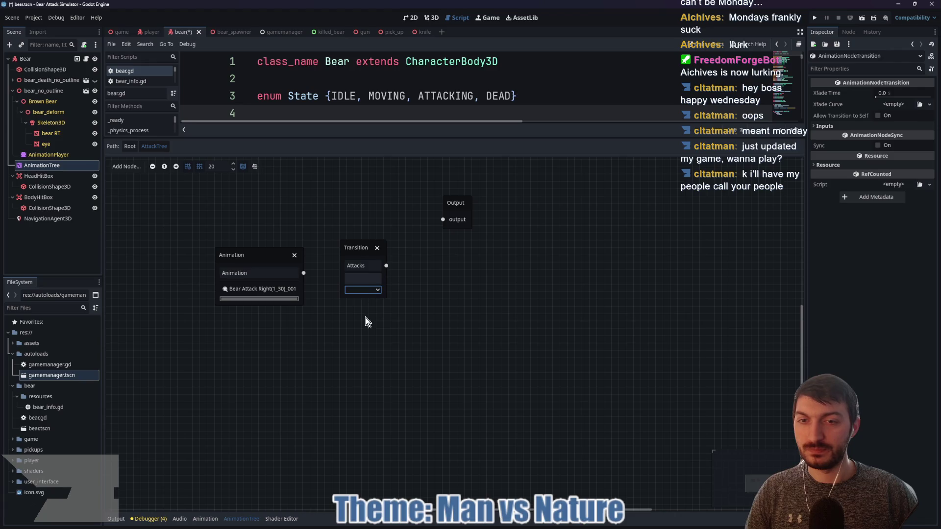
- Compare Project Goo's Transition, TimeScale and Output nodes and transition request line, then return
mouse_move(553, 522)
click(579, 481)
mouse_move(508, 380)
mouse_down()
mouse_move(497, 428)
mouse_move(488, 422)
mouse_up()
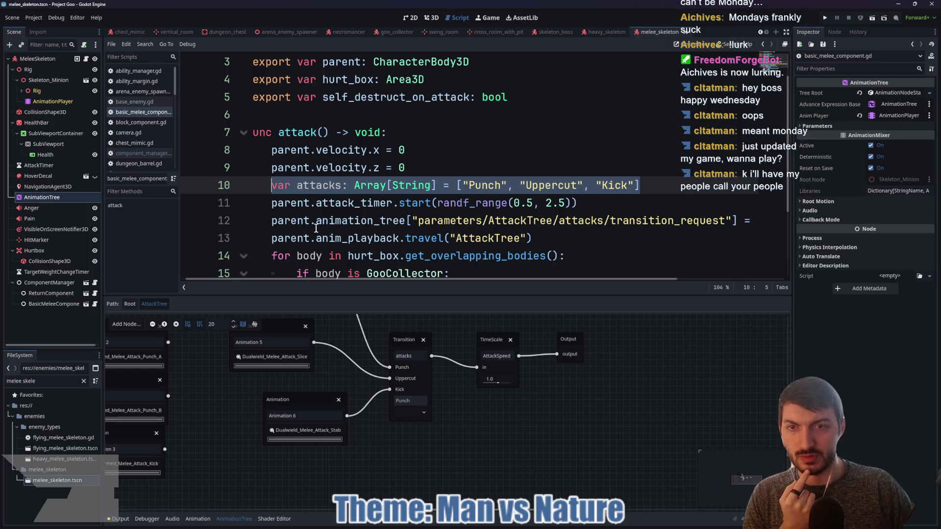
drag(317, 221, 758, 221)
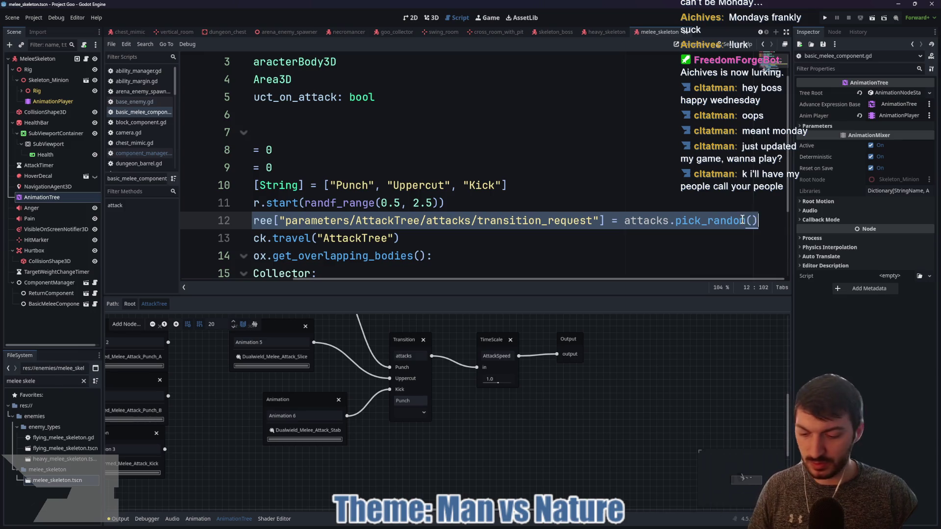
mouse_move(589, 527)
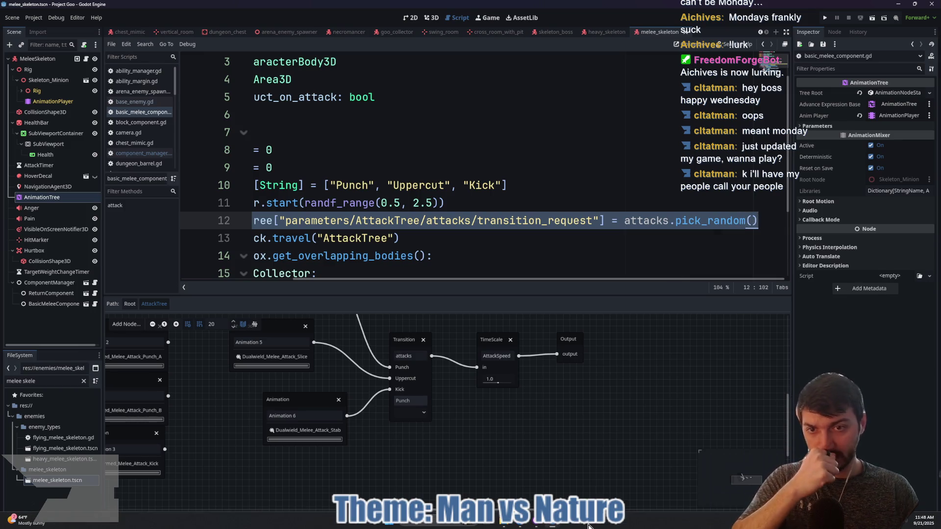
mouse_move(558, 525)
click(562, 481)
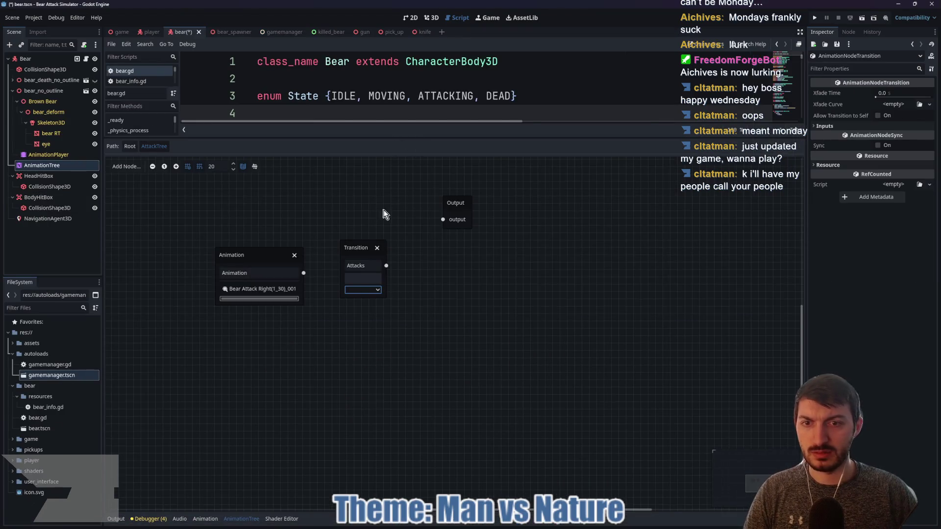
- Rename the Transition input to lowercase 'attacks' and enlarge the script editor
click(373, 264)
key(BackSpace)
text(a)
click(384, 192)
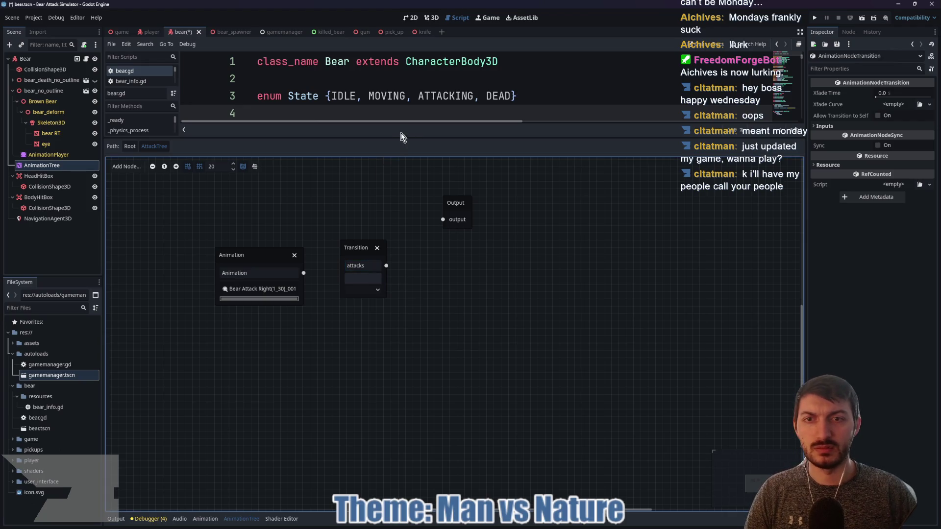
drag(406, 141, 415, 376)
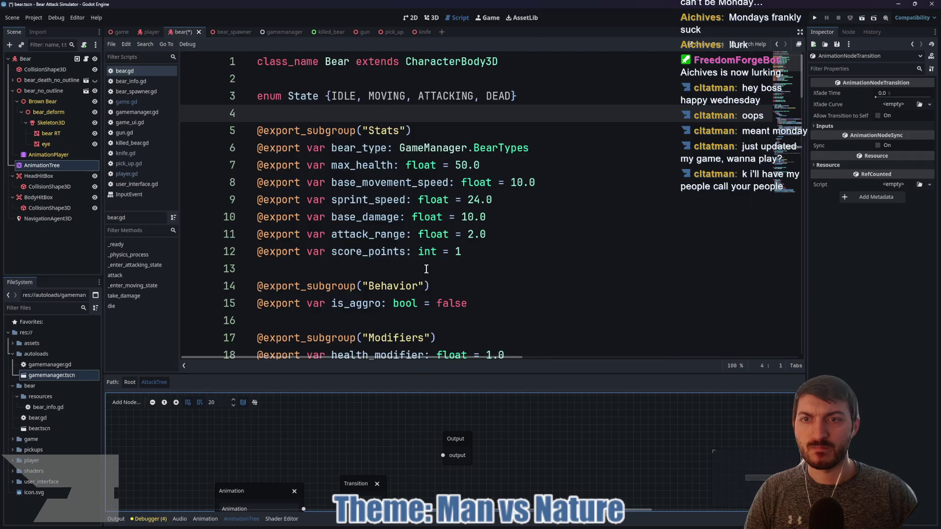
- Replace bear.gd's travel call with the transition request, declare attacks = ["SwipeRight", "SwipeLeft"], and save
scroll(426, 269, down, 9)
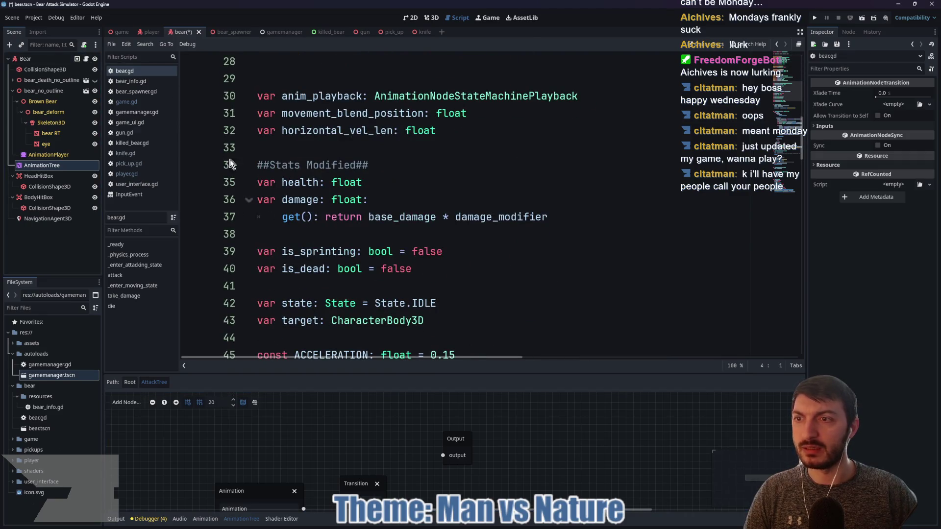
scroll(341, 195, down, 20)
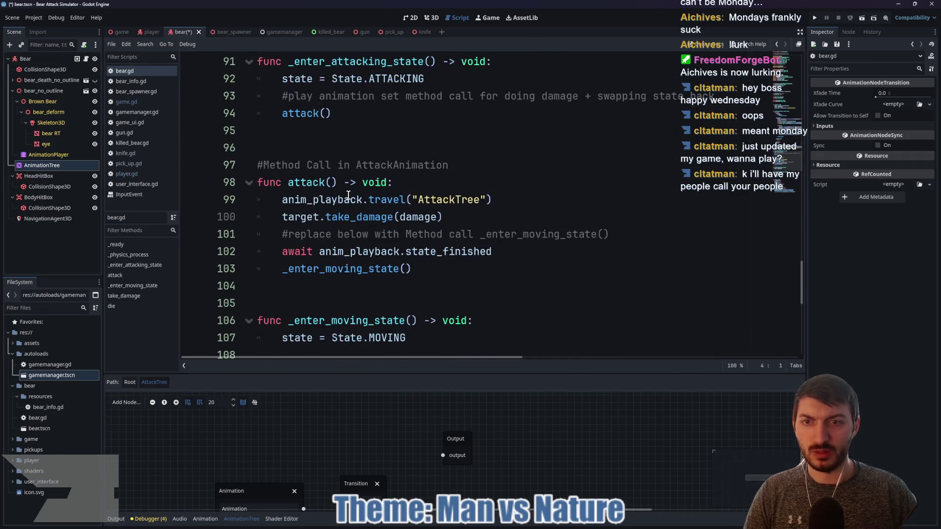
drag(499, 198, 277, 198)
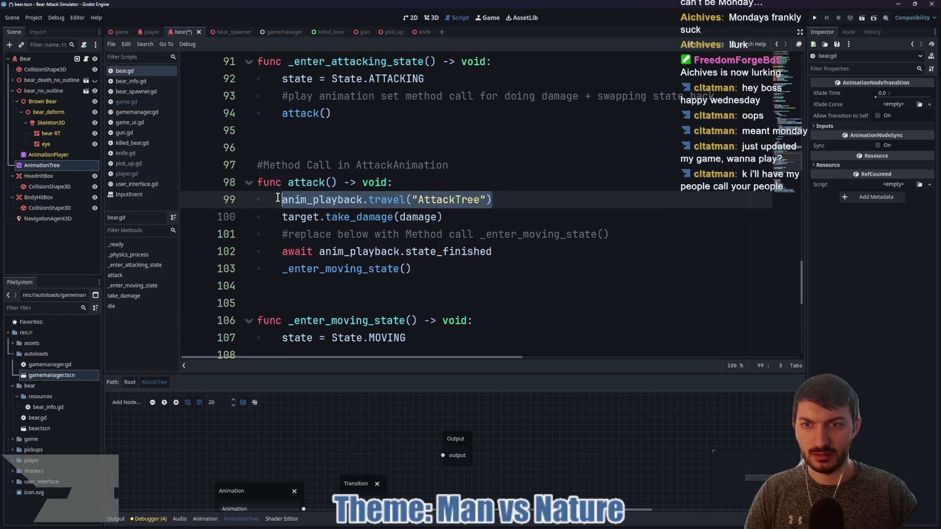
text(animation_tree["parameters/AttackTree/attacks/transition_request"] = attacks.pick_random())
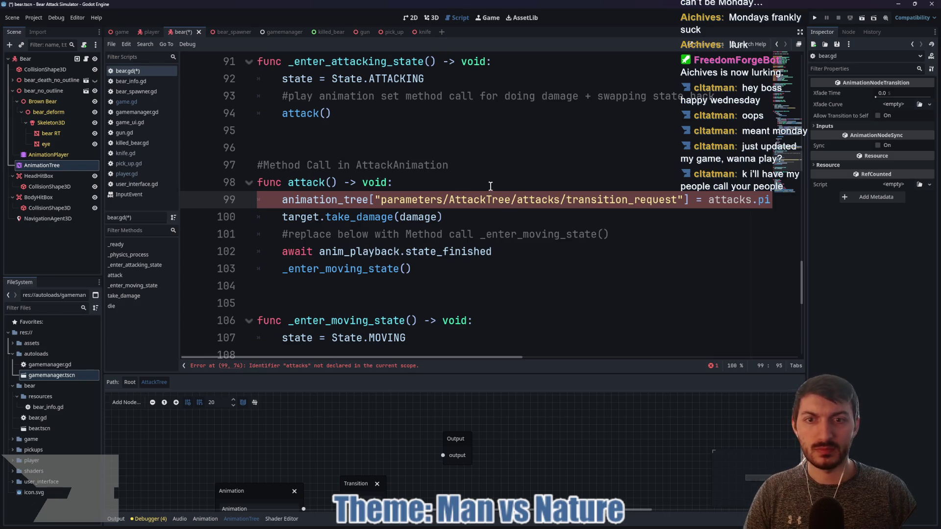
key(ctrl+shift+Return)
text(var attacks)
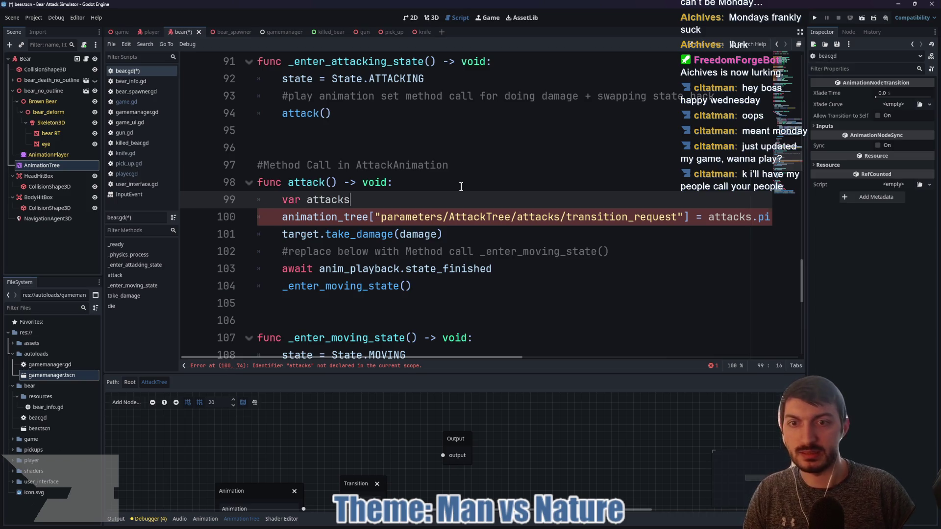
text(: Array)
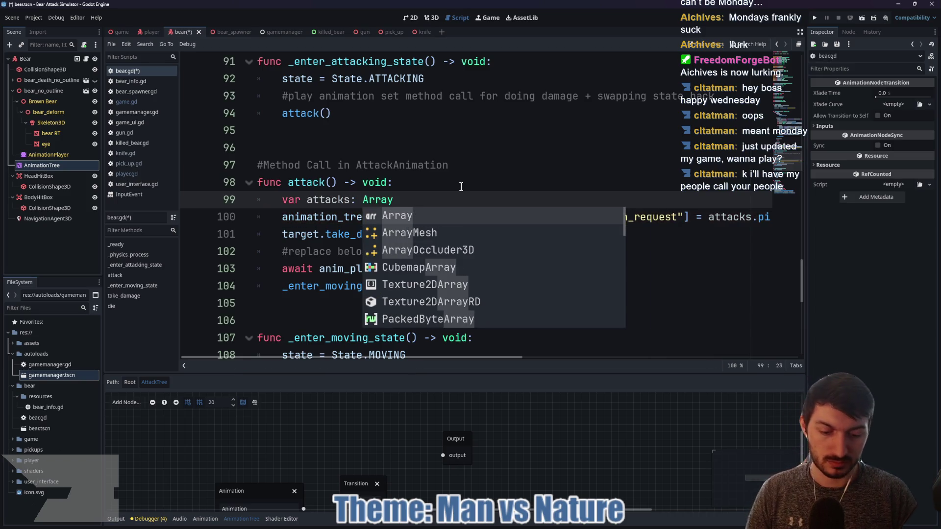
text([String] )
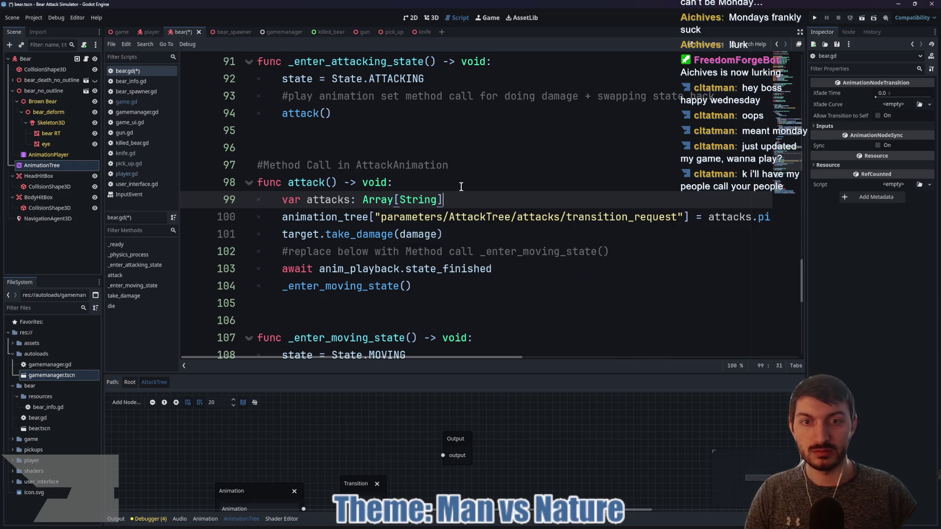
text(= )
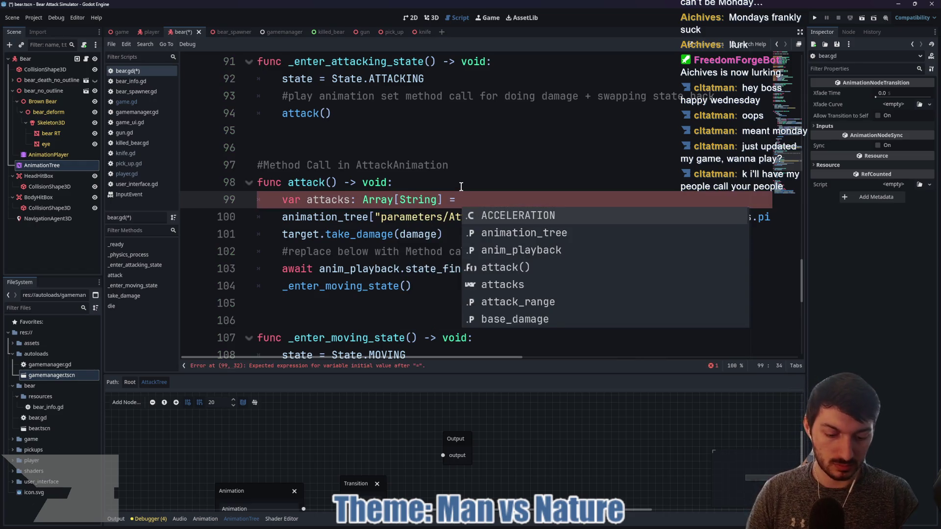
text(["SwipeRigh)
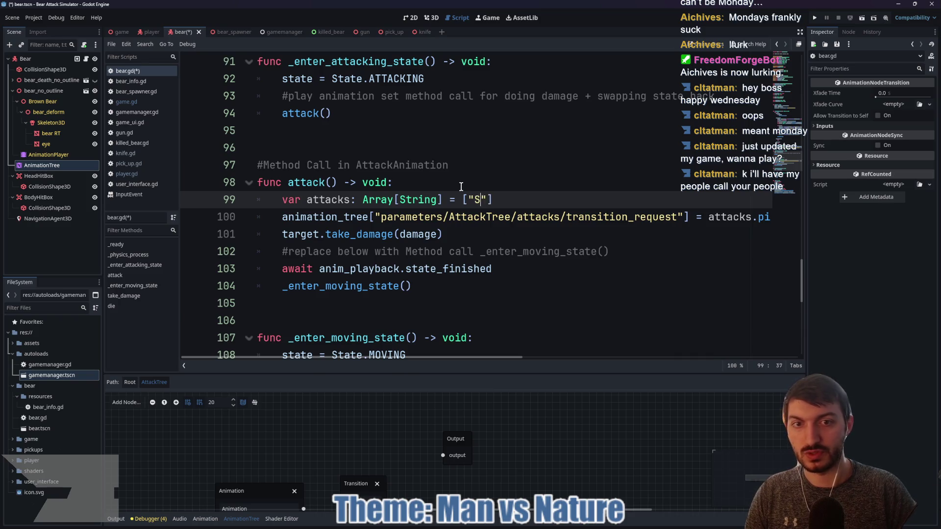
text(t")
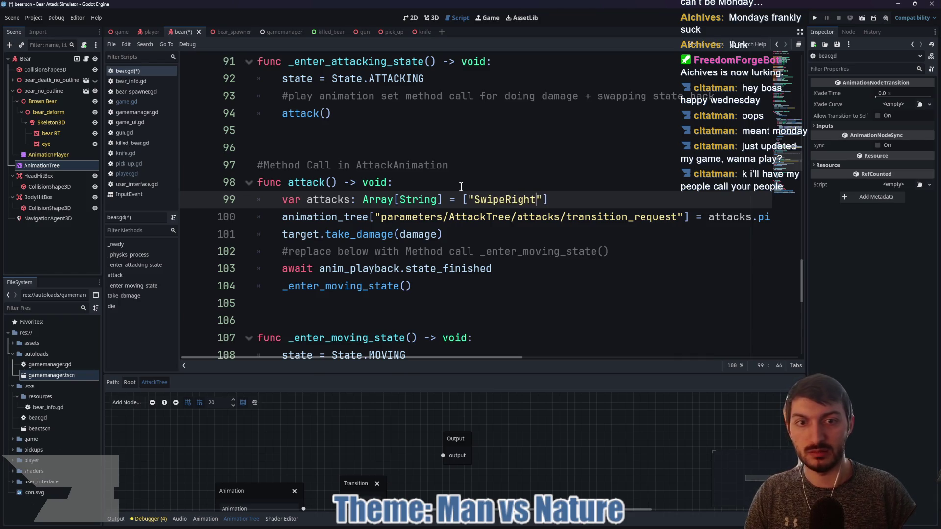
text(, "Swip)
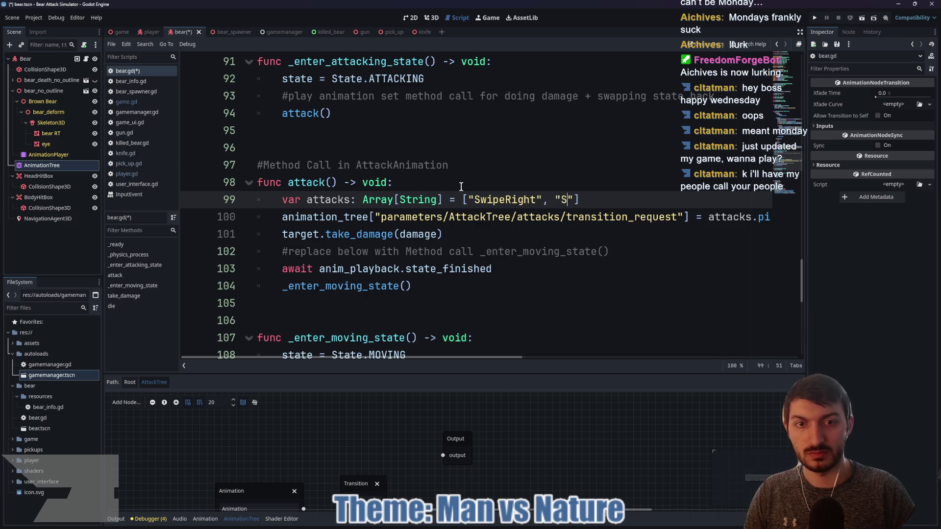
text(eLeft)
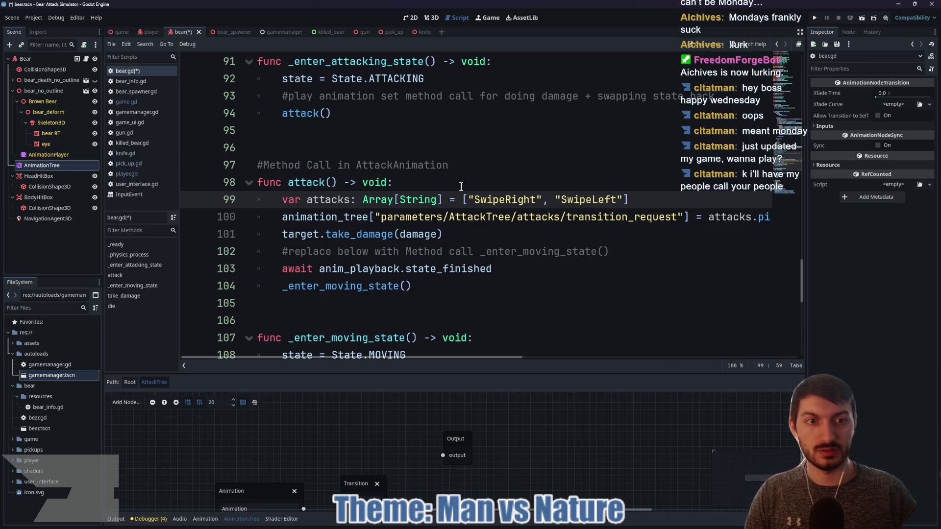
click(658, 198)
key(ctrl+s)
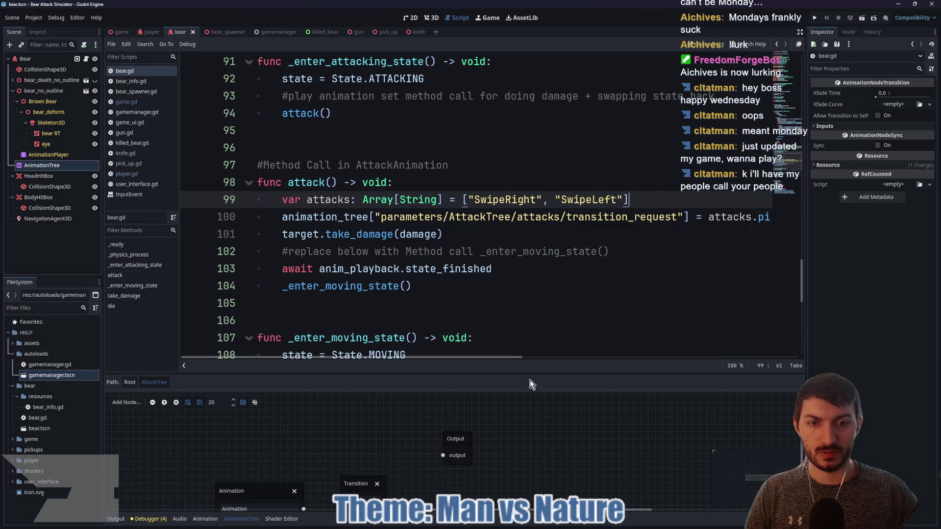
- Enlarge the AttackTree graph and try linking the Animation output to the Transition node
drag(529, 373, 508, 195)
mouse_move(304, 330)
mouse_down()
mouse_move(385, 324)
mouse_move(328, 258)
mouse_up()
click(351, 310)
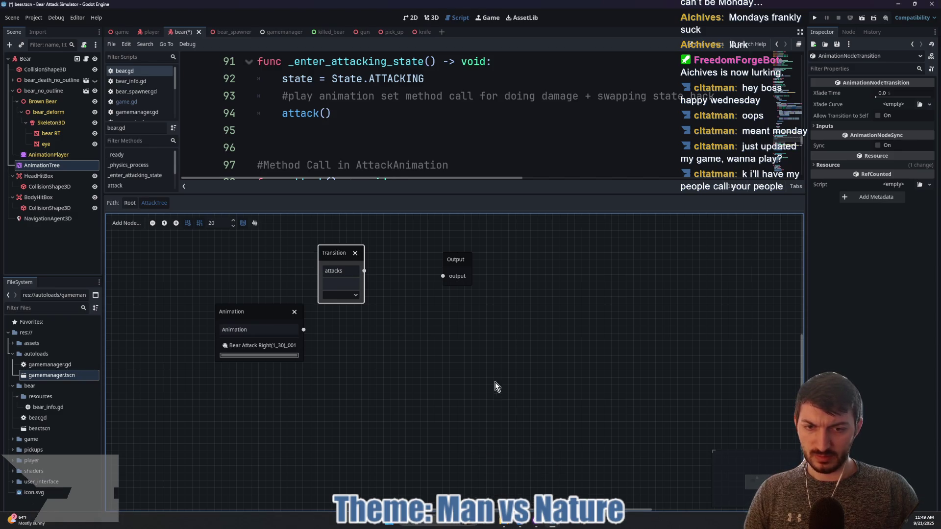
- Check the Inputs list of Project Goo's Transition node in the Inspector, then switch back
mouse_move(552, 523)
click(594, 483)
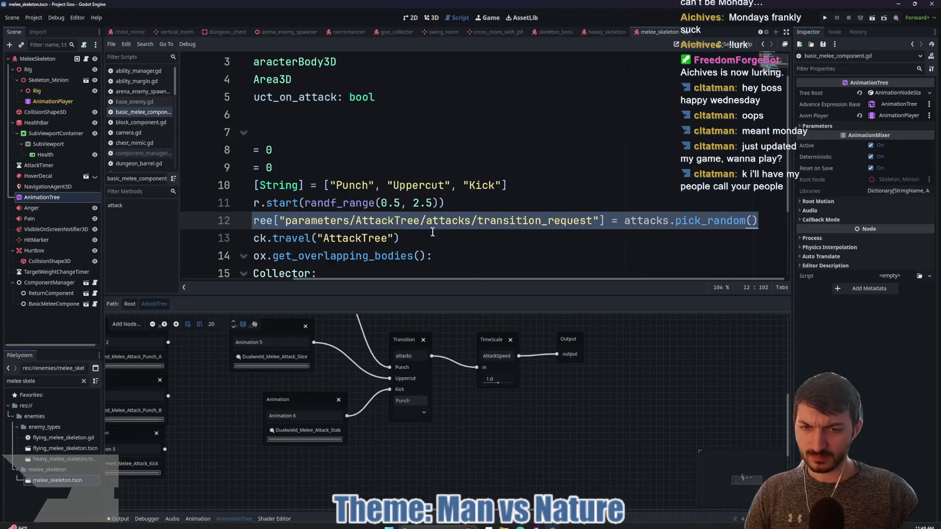
click(402, 341)
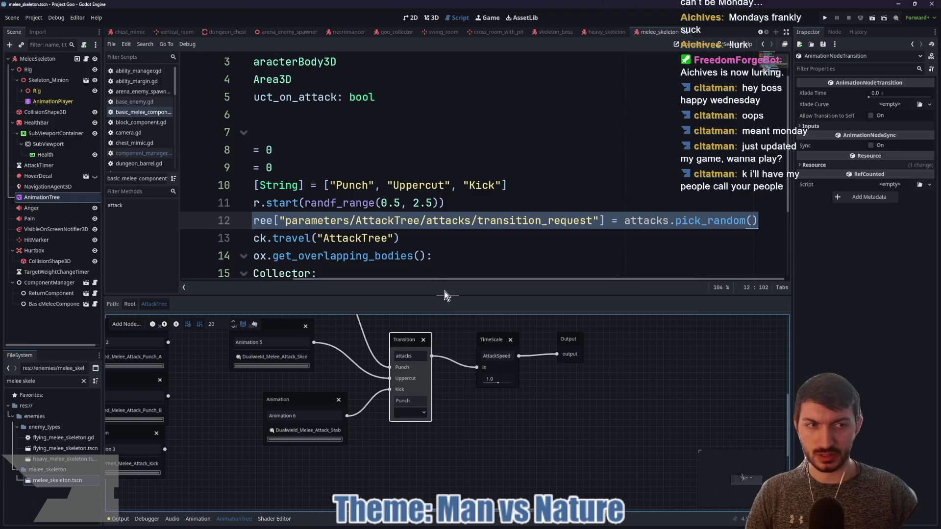
click(811, 126)
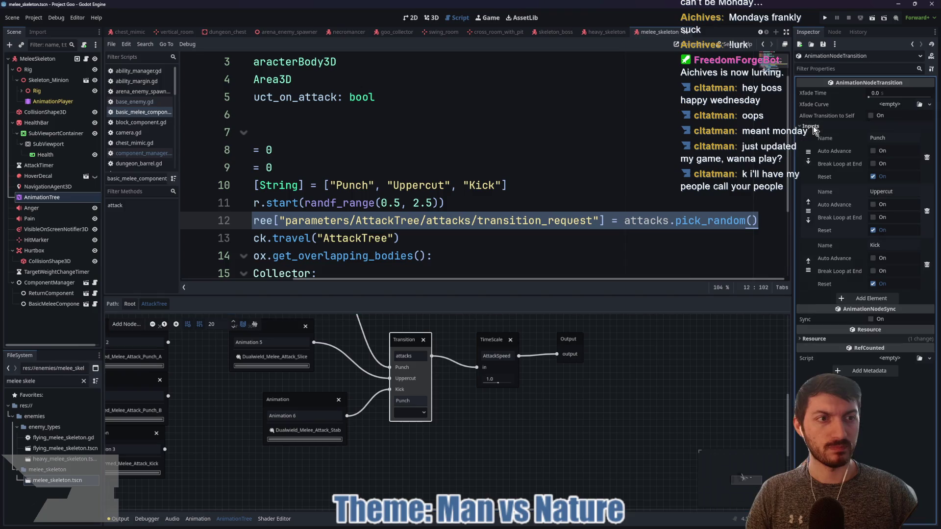
click(812, 127)
mouse_move(553, 525)
click(513, 478)
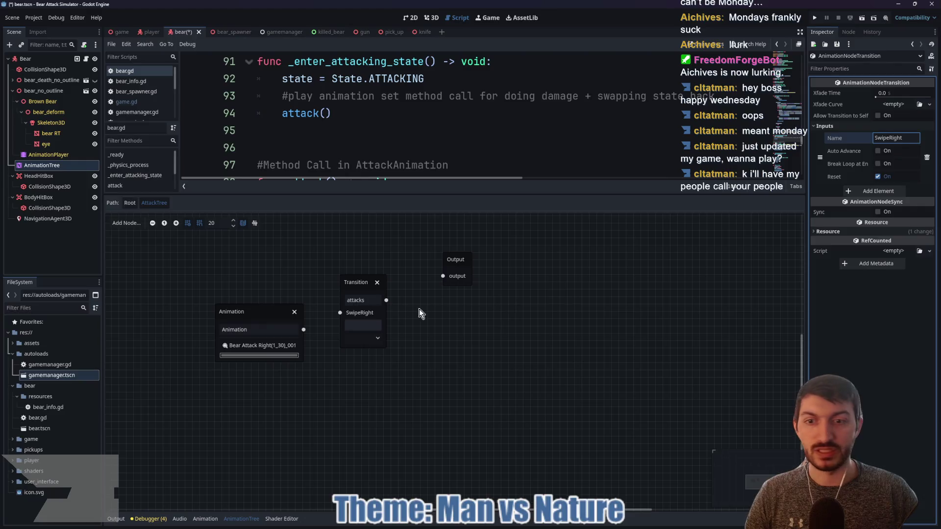
- Wire the first Animation node into SwipeRight and add a second Animation node playing Bear Attack left (1_30)_001
drag(255, 308, 225, 258)
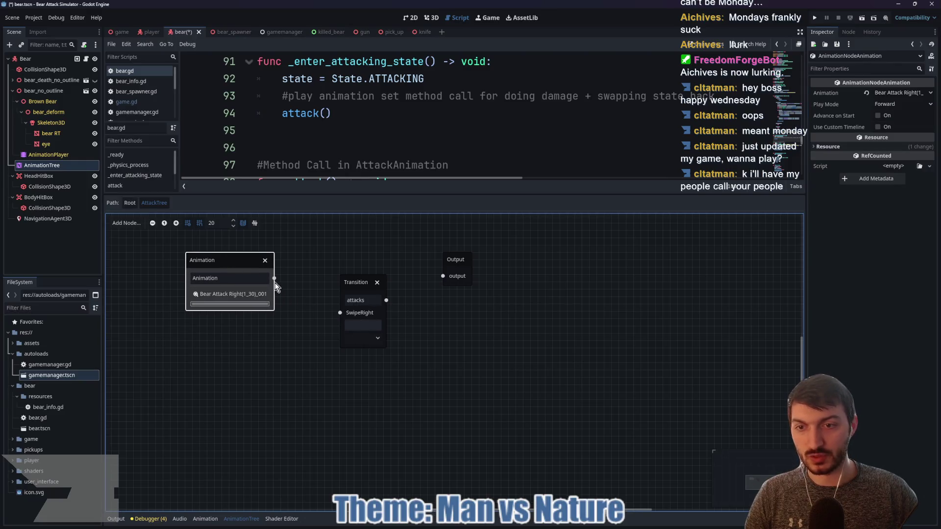
drag(333, 305, 339, 312)
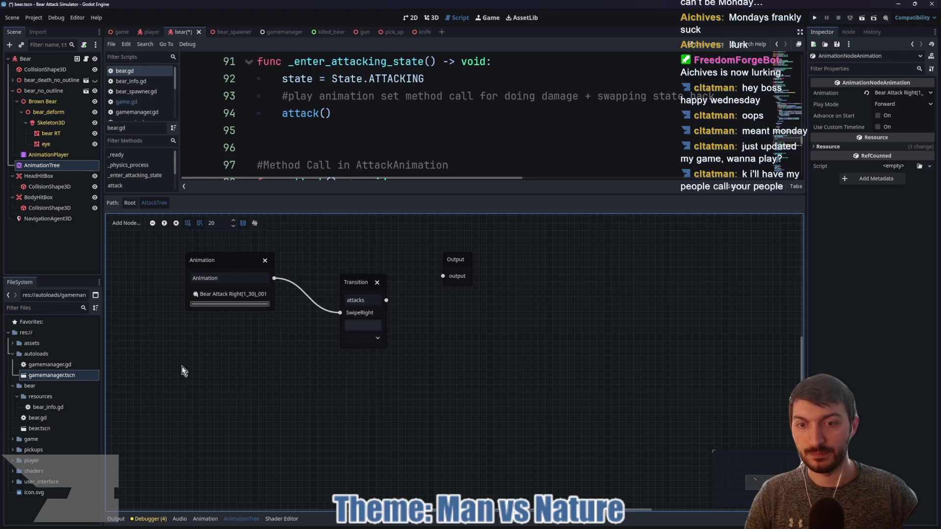
right_click(209, 351)
key(Escape)
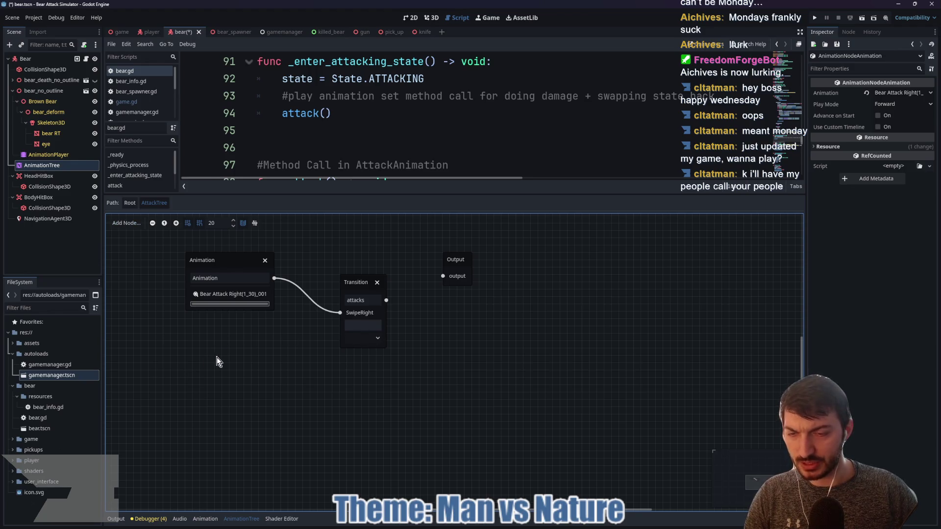
mouse_move(221, 363)
mouse_down()
mouse_move(354, 334)
mouse_move(320, 366)
mouse_move(319, 347)
mouse_move(295, 326)
mouse_up()
right_click(319, 348)
click(336, 359)
click(296, 361)
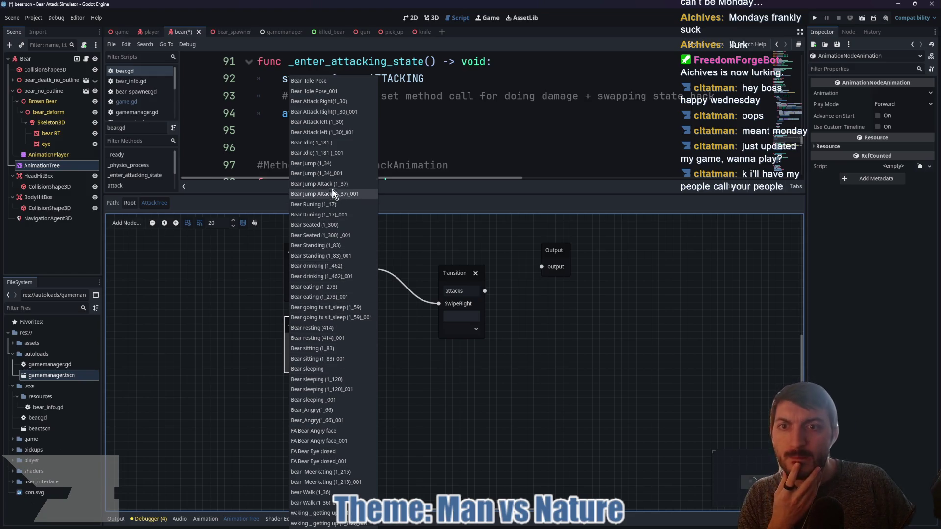
click(350, 134)
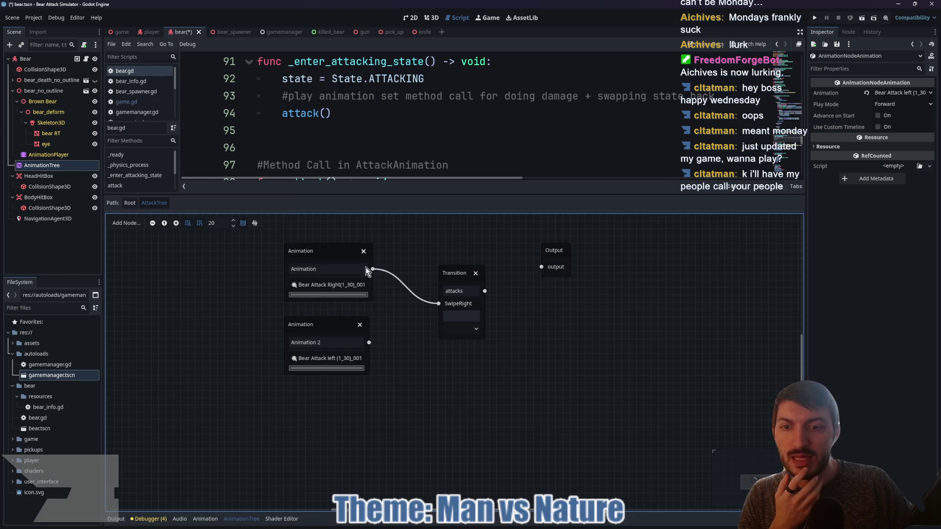
- Add a SwipeLeft input to the Transition, connect Animation 2 to it, and add a third Animation node
click(457, 277)
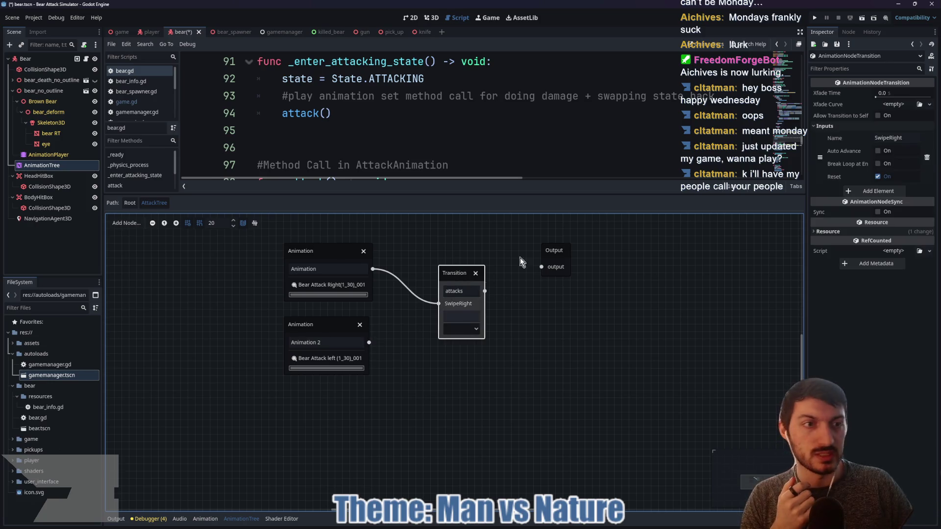
click(877, 192)
click(887, 191)
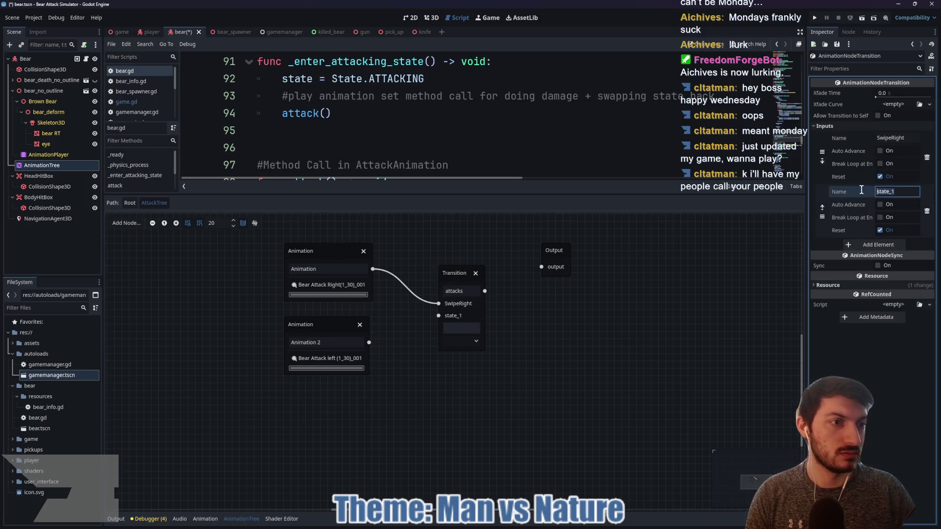
text(SwipeLeft)
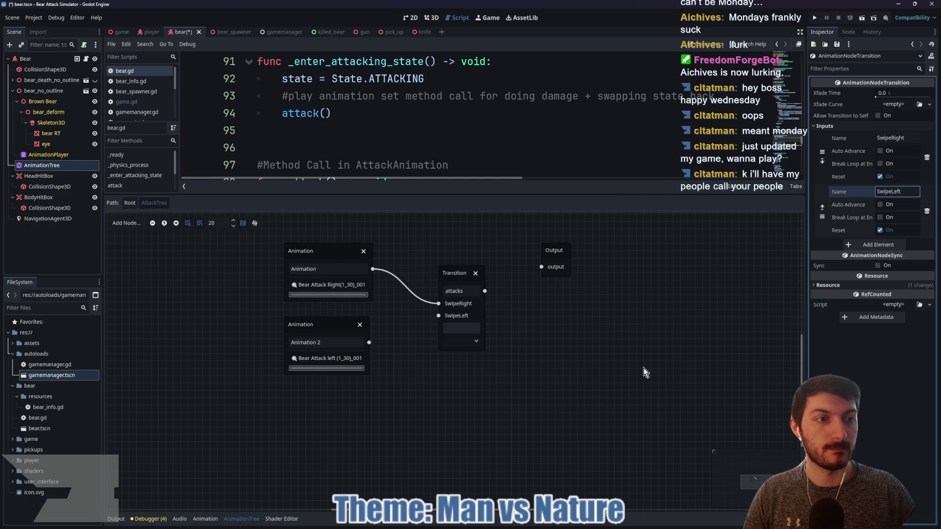
click(528, 371)
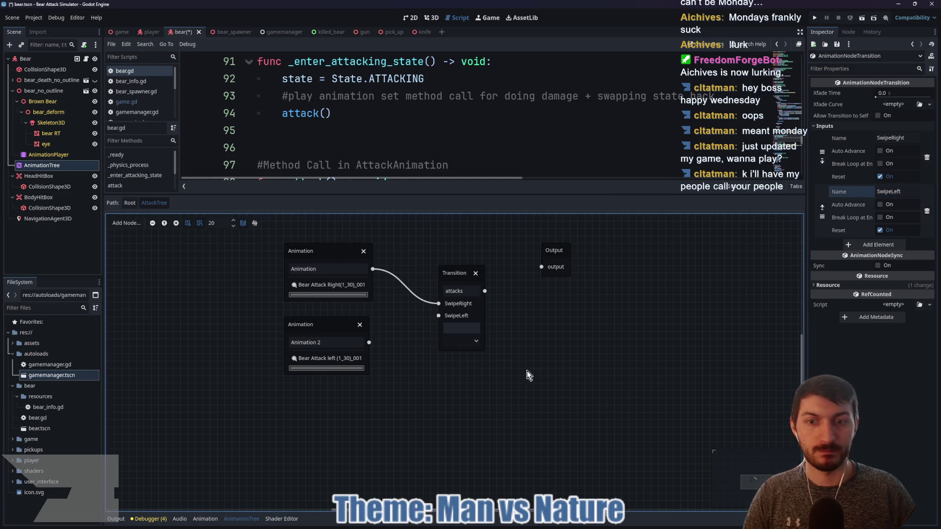
drag(437, 327, 438, 316)
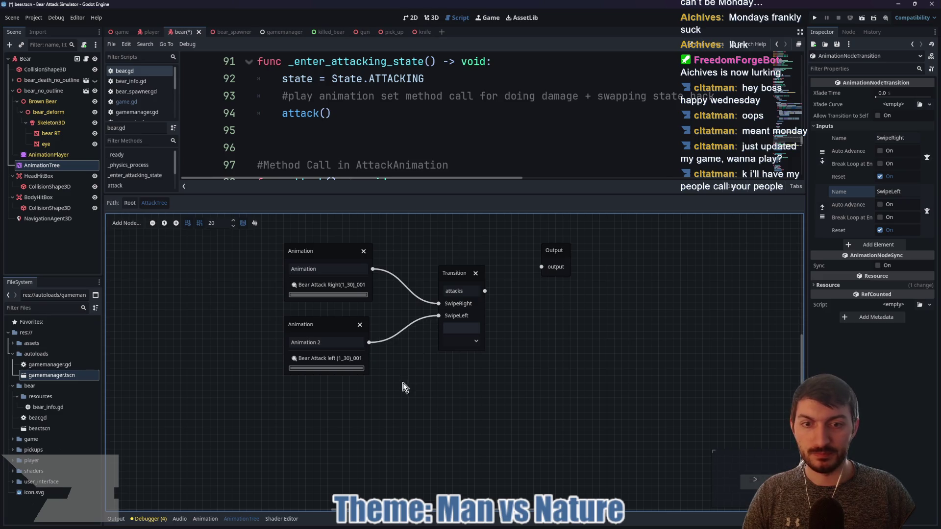
right_click(318, 415)
click(339, 377)
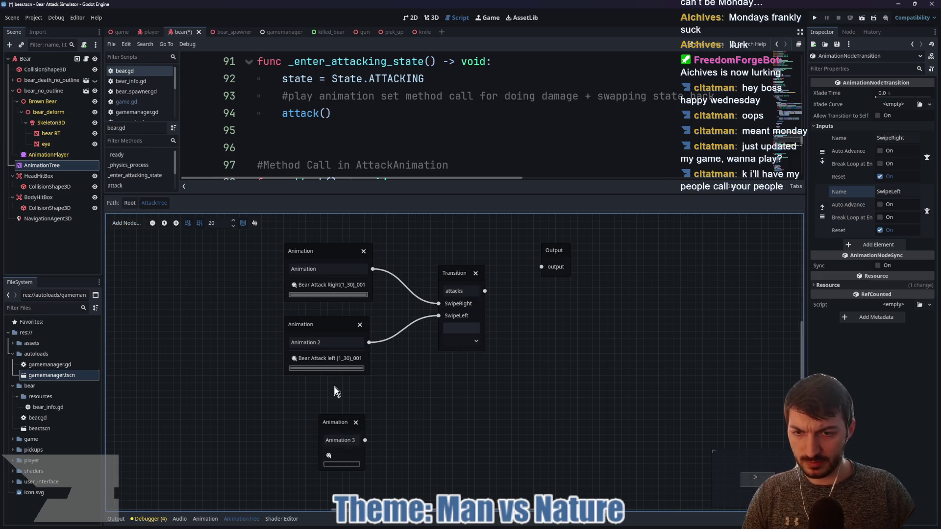
- Set Animation 3 to Bear Jump Attack (1_37)_001 and move the node further left
click(329, 456)
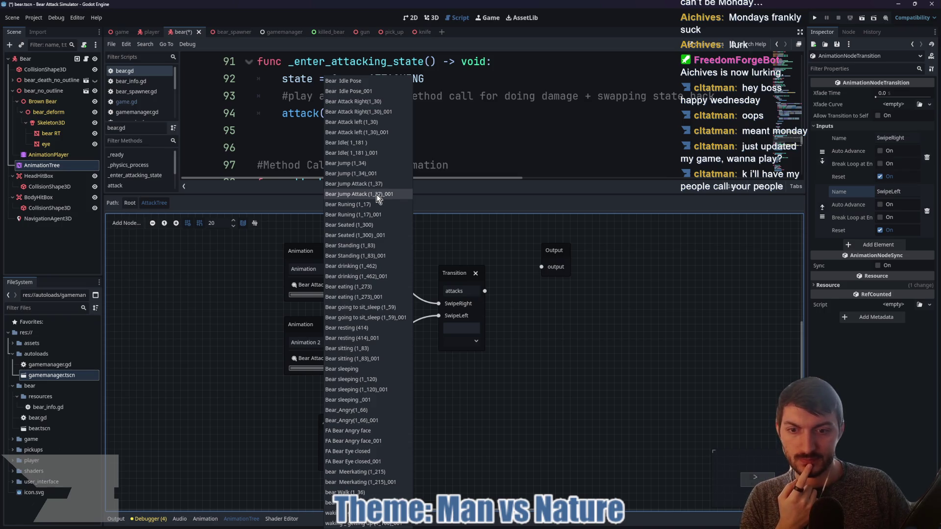
click(377, 194)
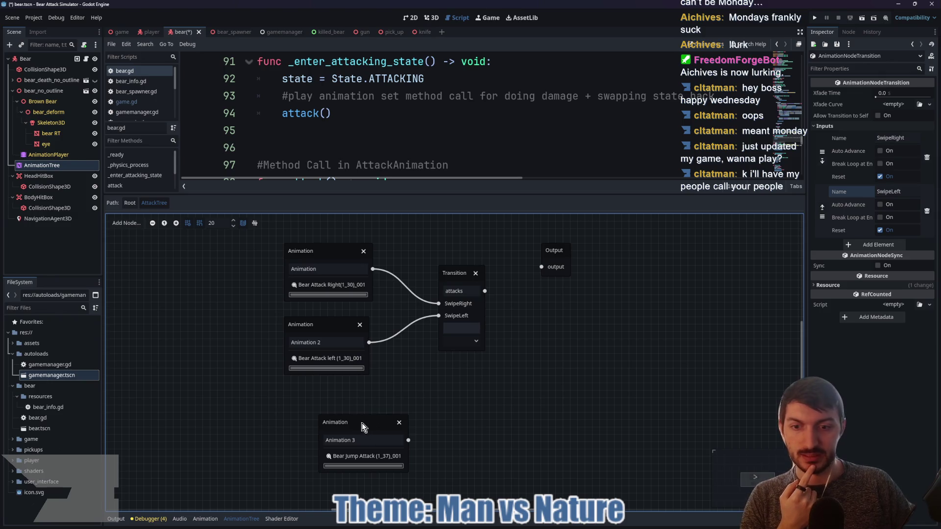
drag(362, 422, 320, 415)
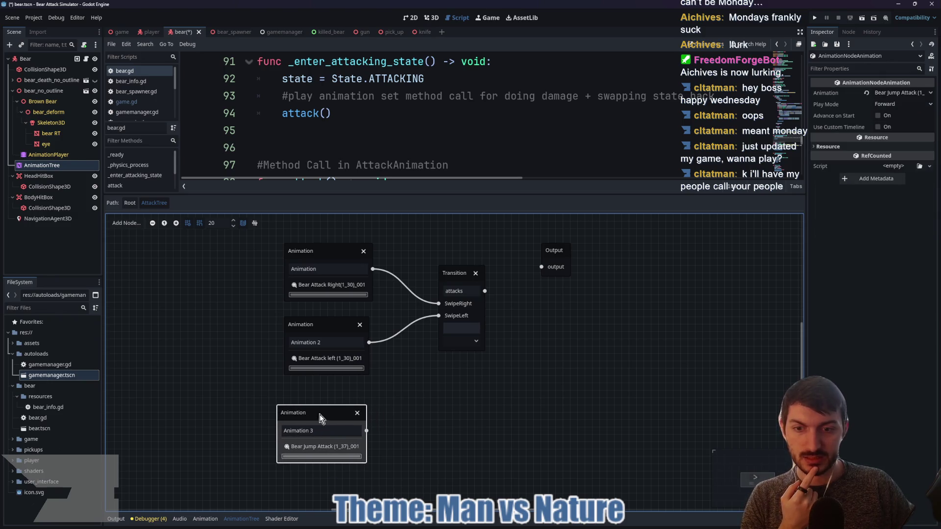
click(329, 270)
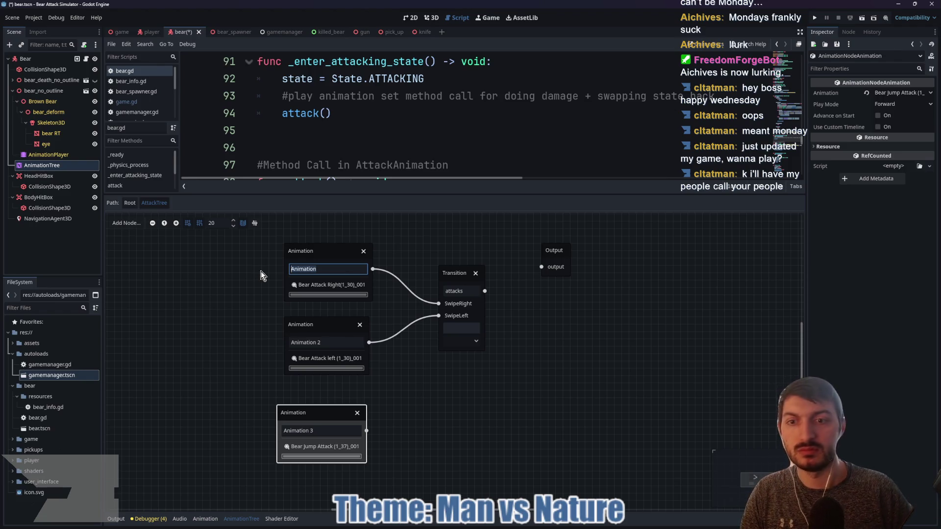
click(441, 375)
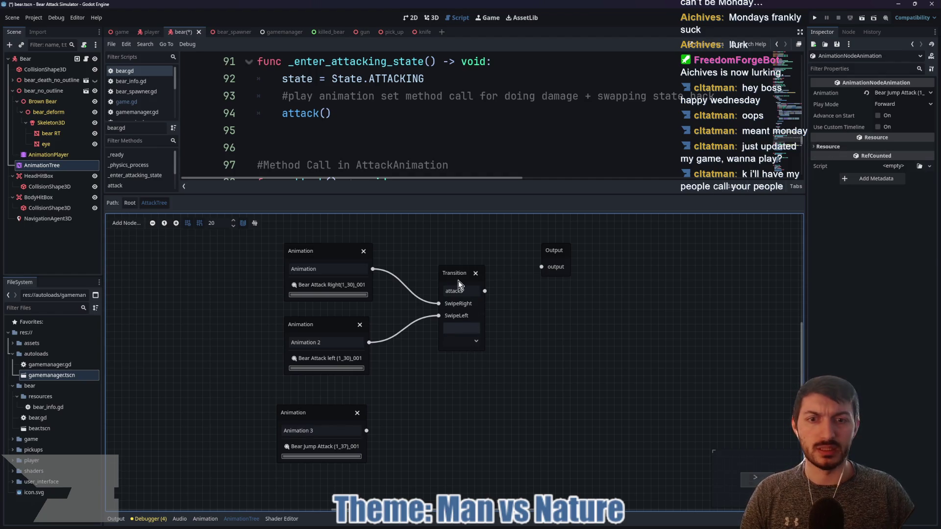
- Add a JumpAttack input to the Transition, connect Animation 3 to it, and save the bear scene
click(458, 283)
click(876, 246)
double_click(907, 242)
text(JumpAttack)
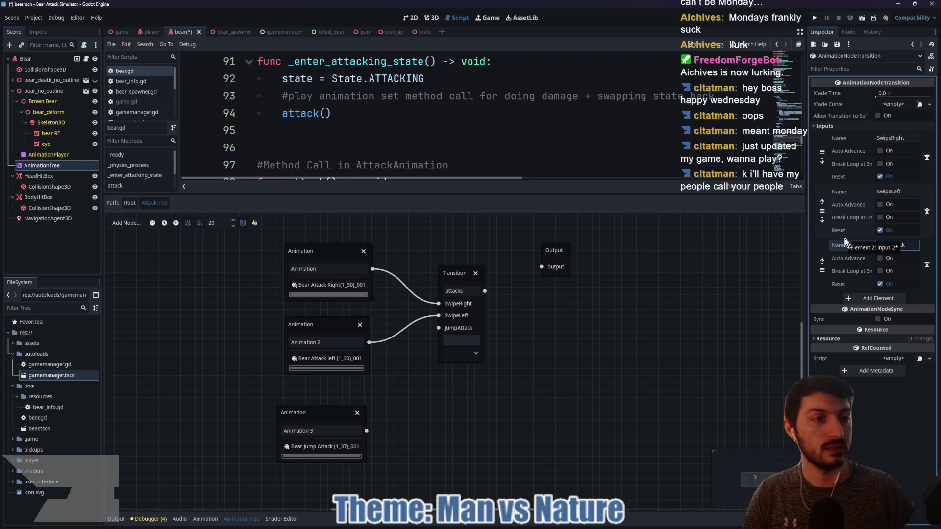
mouse_move(366, 431)
mouse_down()
mouse_move(416, 337)
mouse_move(437, 349)
mouse_up()
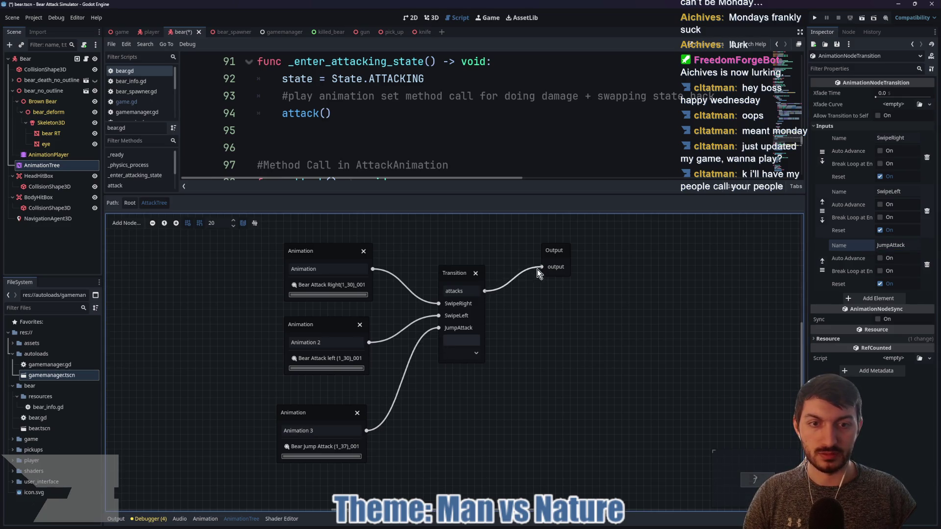
key(ctrl+s)
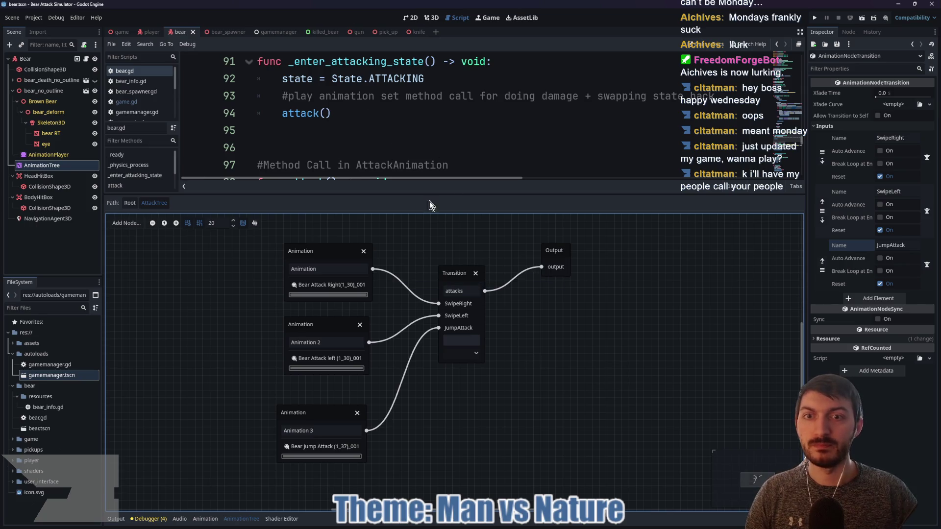
drag(434, 195, 434, 367)
- Append "JumpAttack" to the attacks array in bear.gd and save
key(Left)
text(, "JumpA)
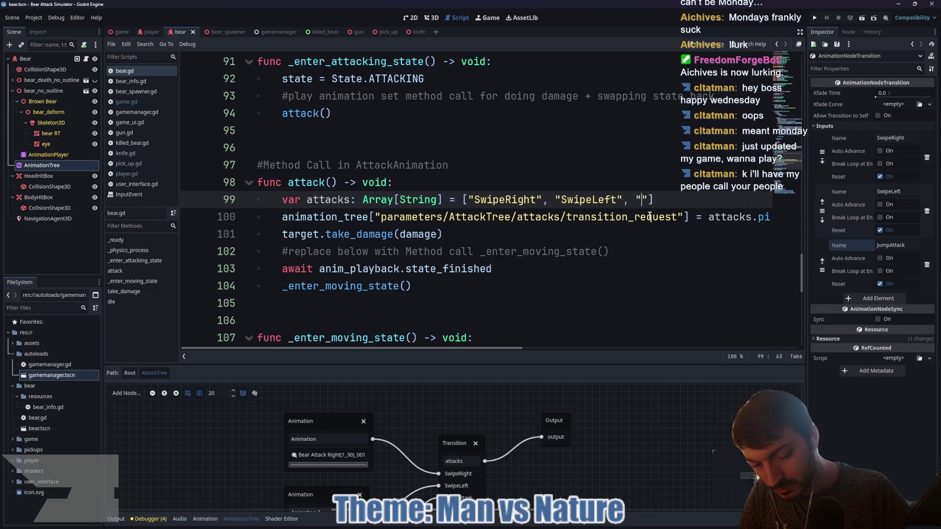
text(ttack)
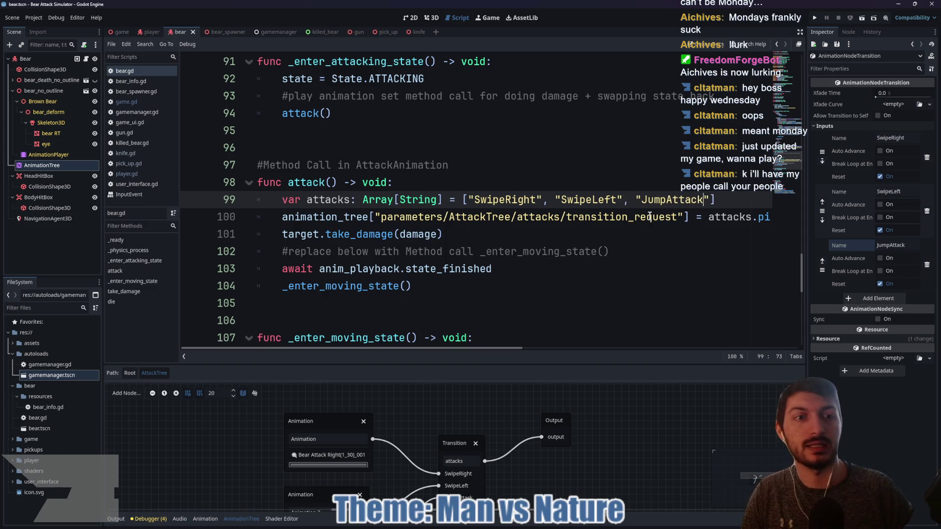
click(613, 232)
key(ctrl+s)
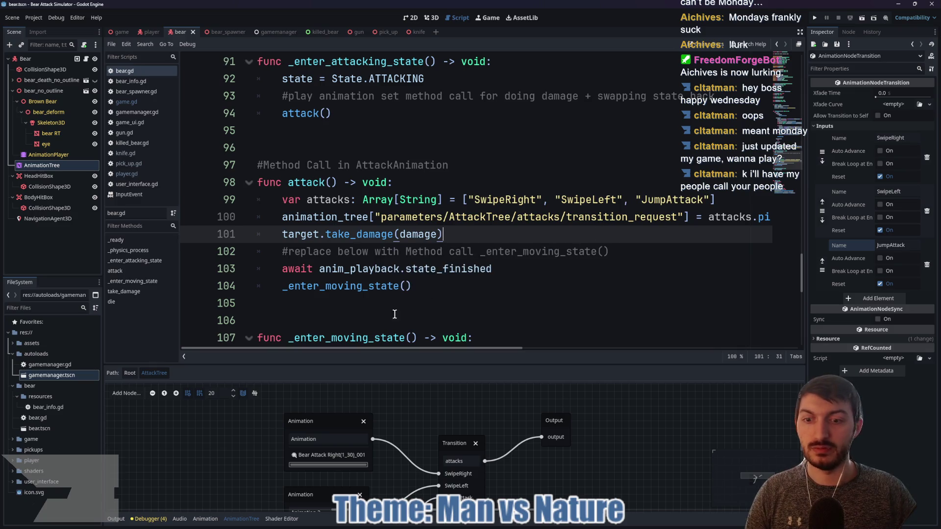
- Return to the root state machine, switch to the game scene, and run the project with F5
click(130, 373)
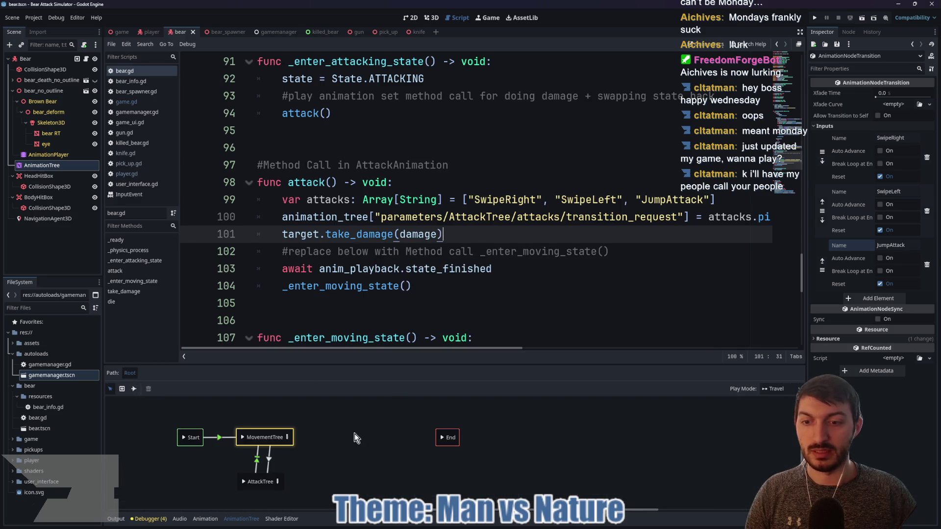
click(120, 32)
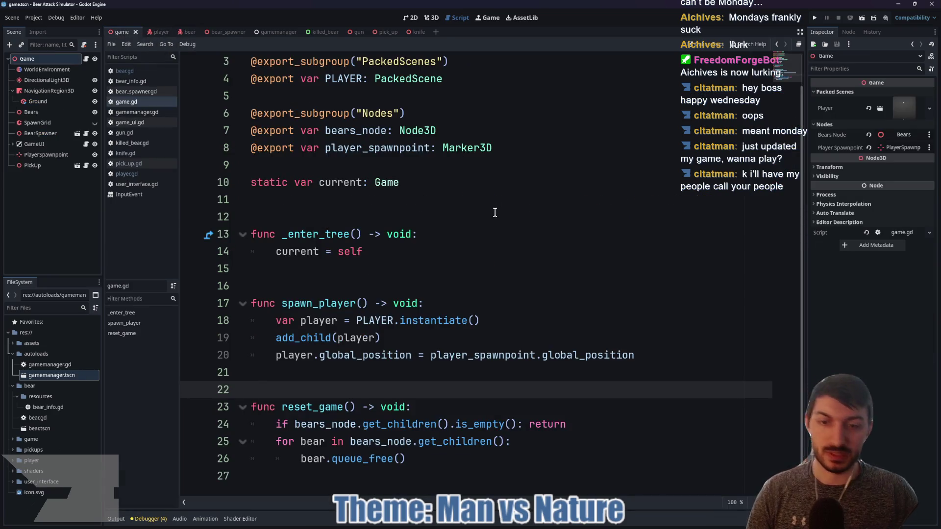
key(F5)
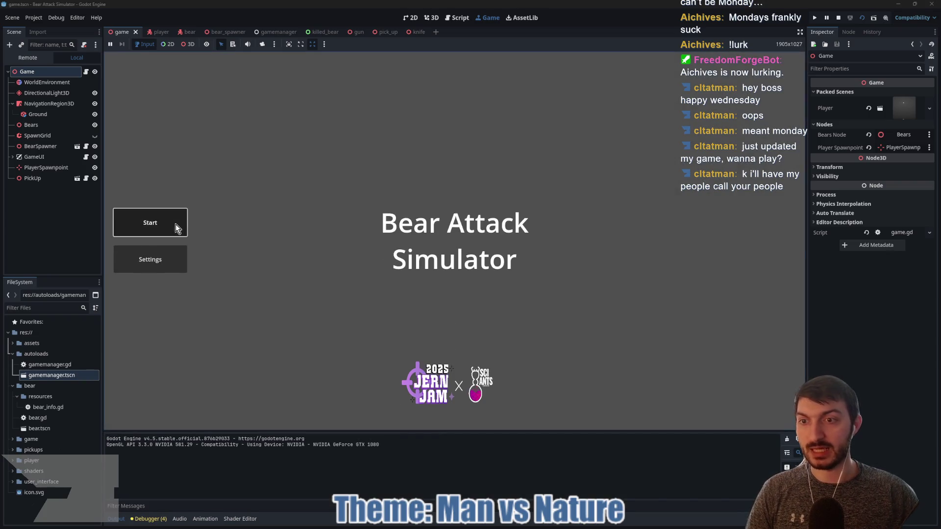
- Start a new game from the title menu, let the bears attack, then stop the run with F8
click(179, 224)
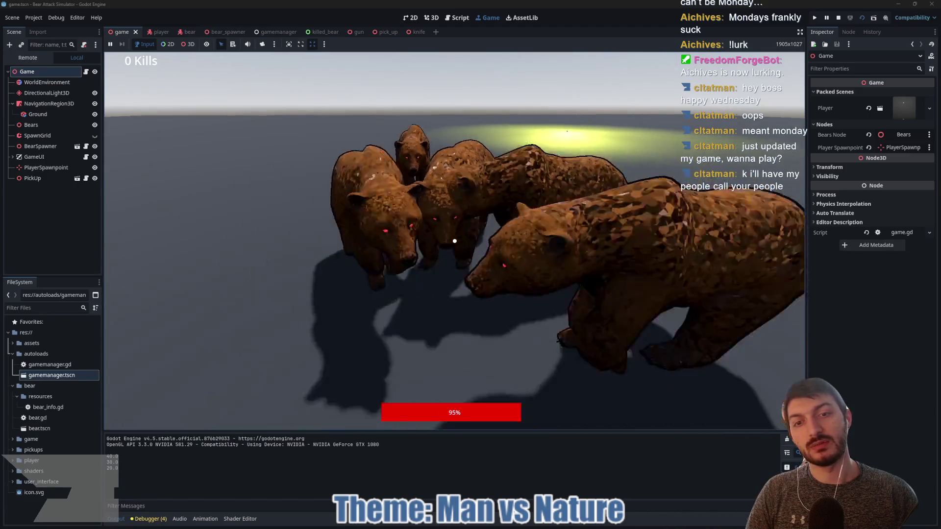
key(F8)
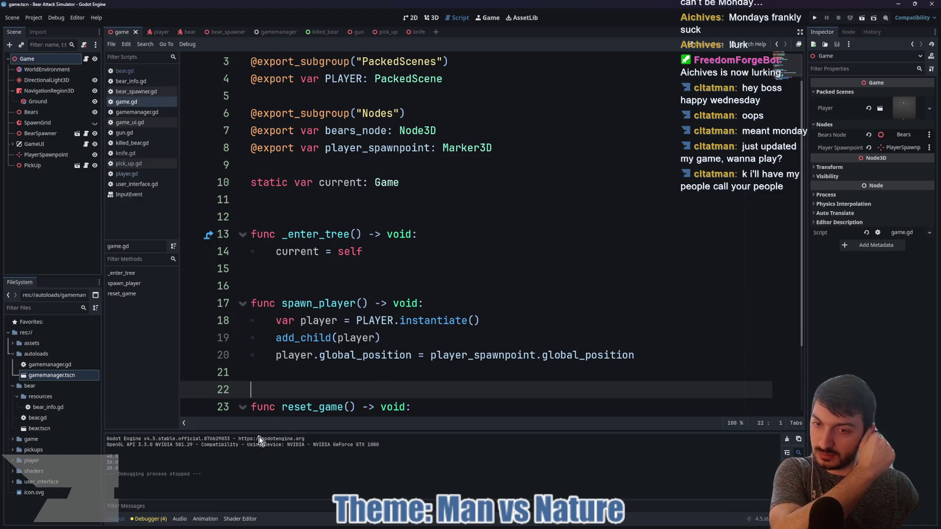
- Remove the attacks array and random transition request lines from the bear's attack code
scroll(345, 361, down, 2)
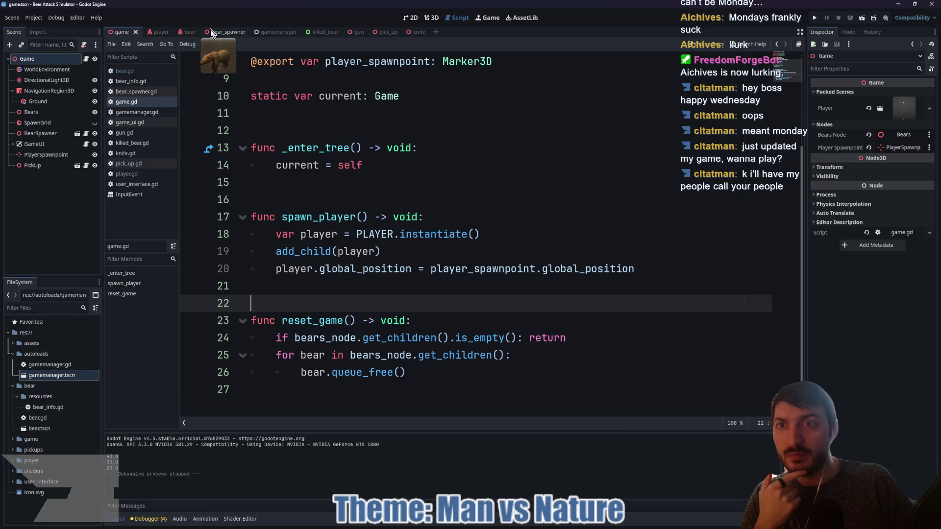
click(222, 33)
click(177, 33)
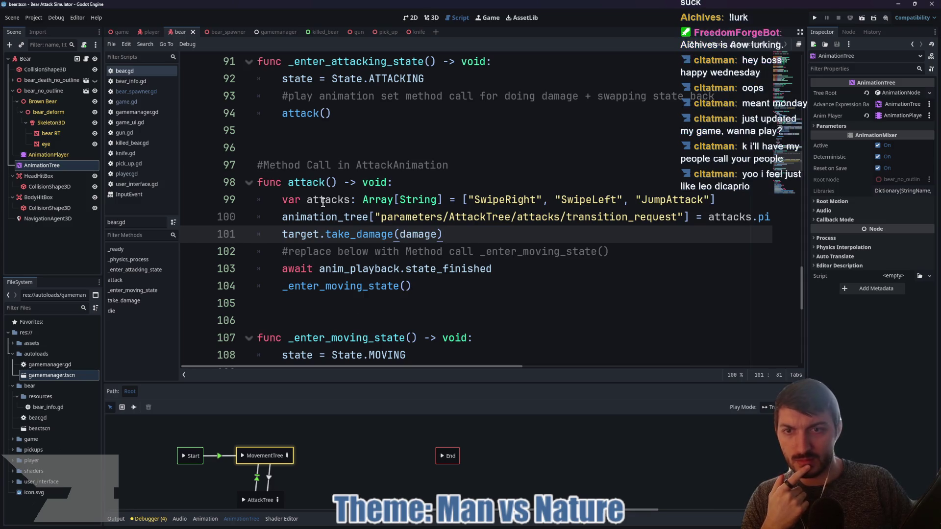
click(315, 168)
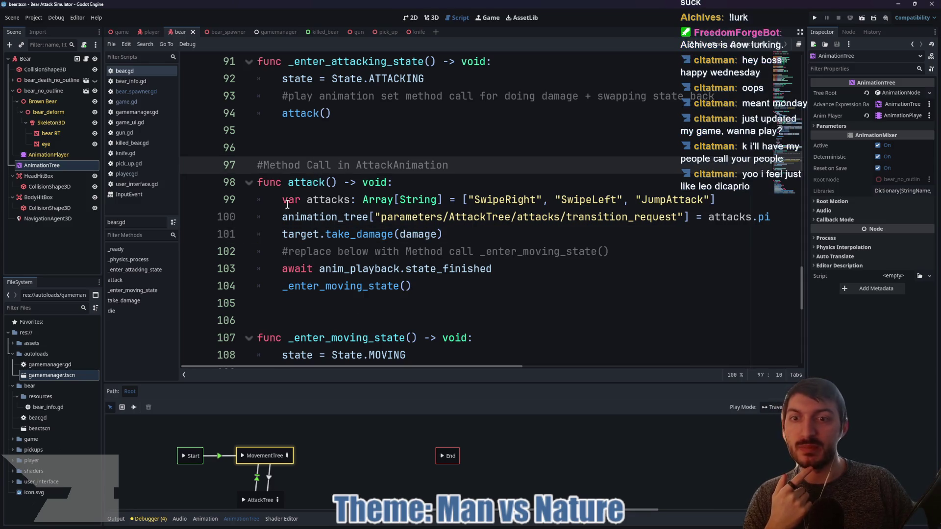
drag(279, 199, 788, 216)
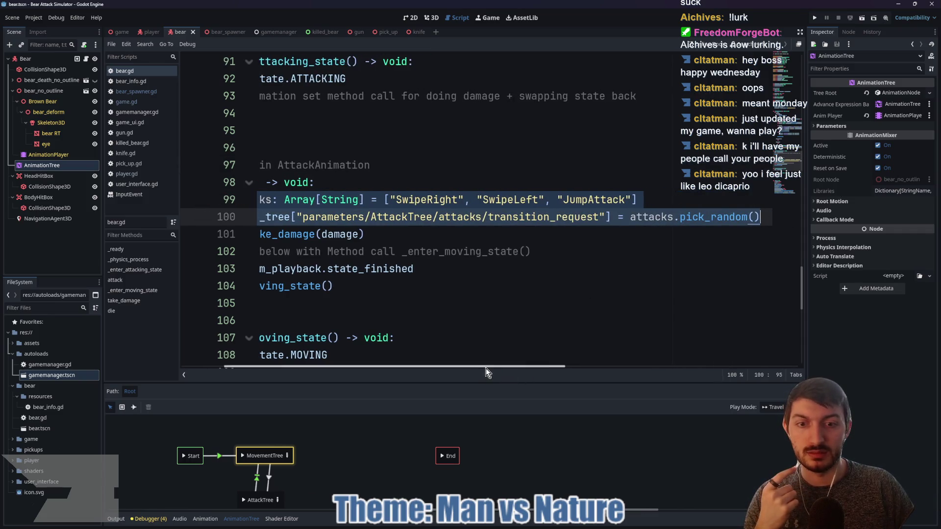
drag(395, 367, 370, 374)
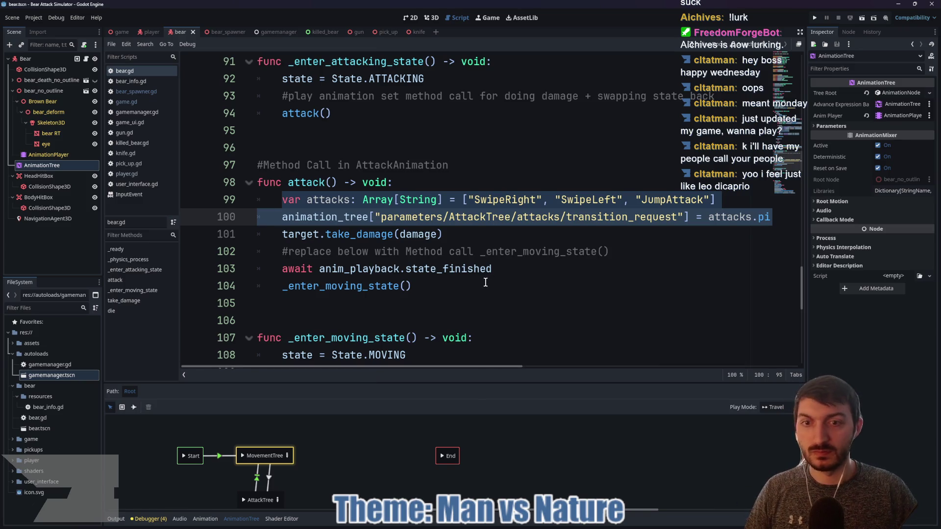
key(BackSpace)
key(BackSpace)
key(BackSpace)
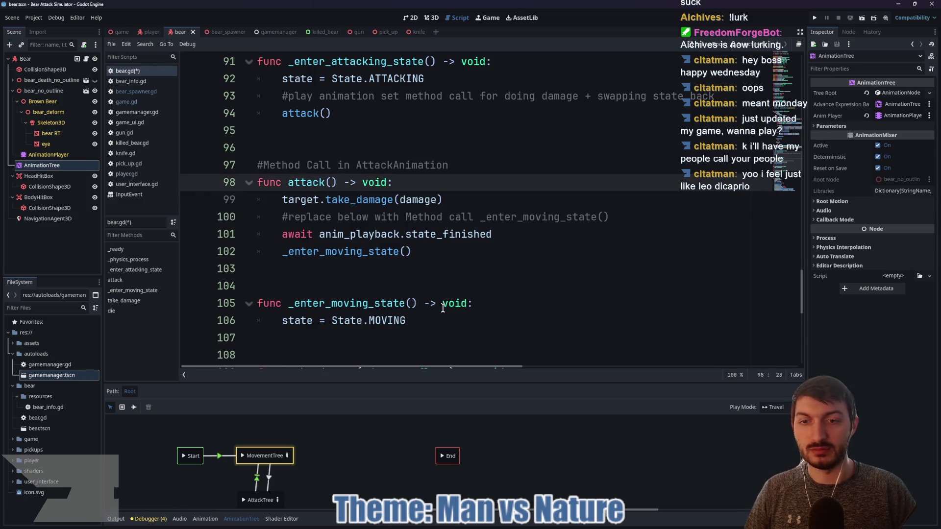
- Jump to the _enter_attacking_state function definition and find the state assignment line
scroll(375, 297, down, 2)
scroll(376, 298, up, 4)
scroll(375, 298, up, 2)
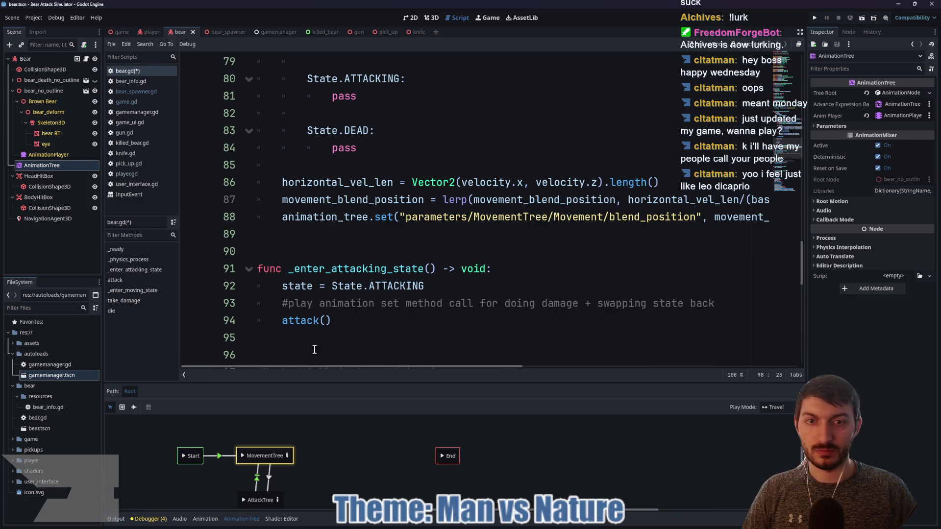
scroll(356, 300, up, 6)
scroll(354, 303, up, 4)
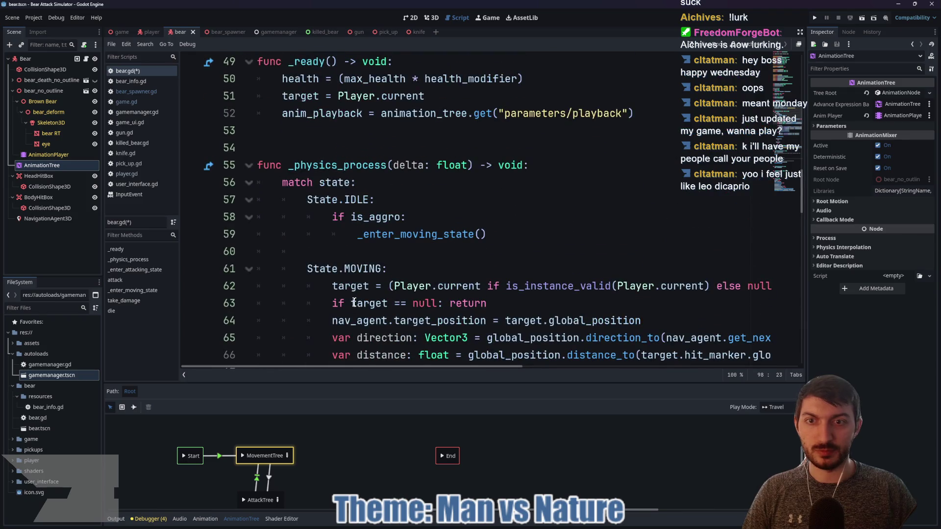
scroll(354, 302, down, 2)
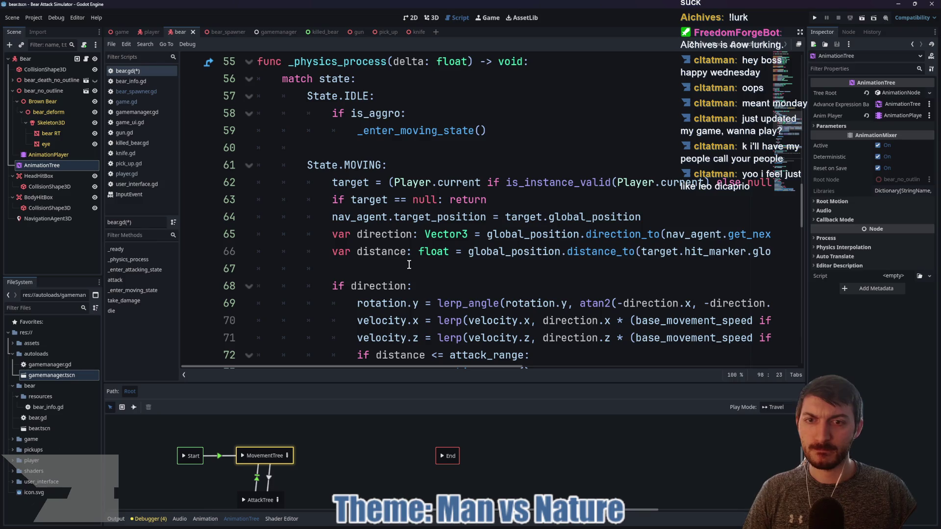
scroll(410, 264, down, 1)
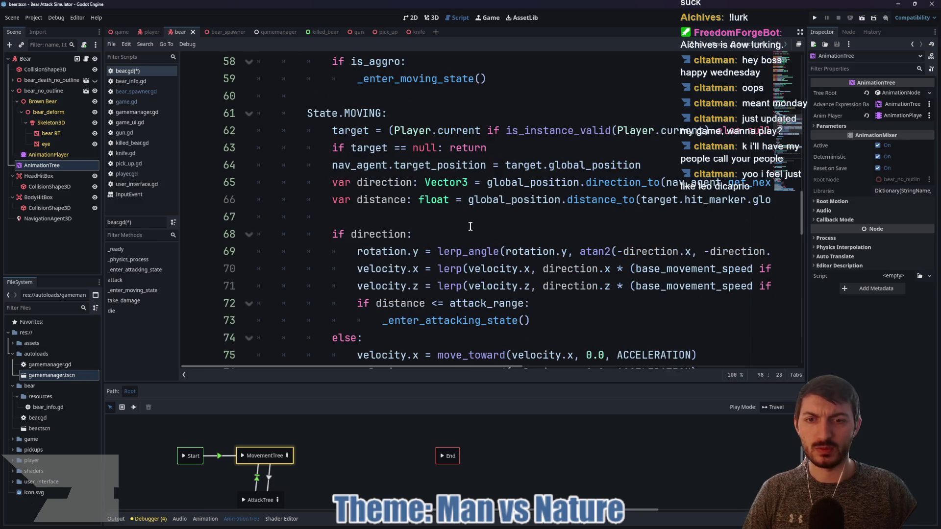
scroll(466, 226, down, 3)
click(442, 168)
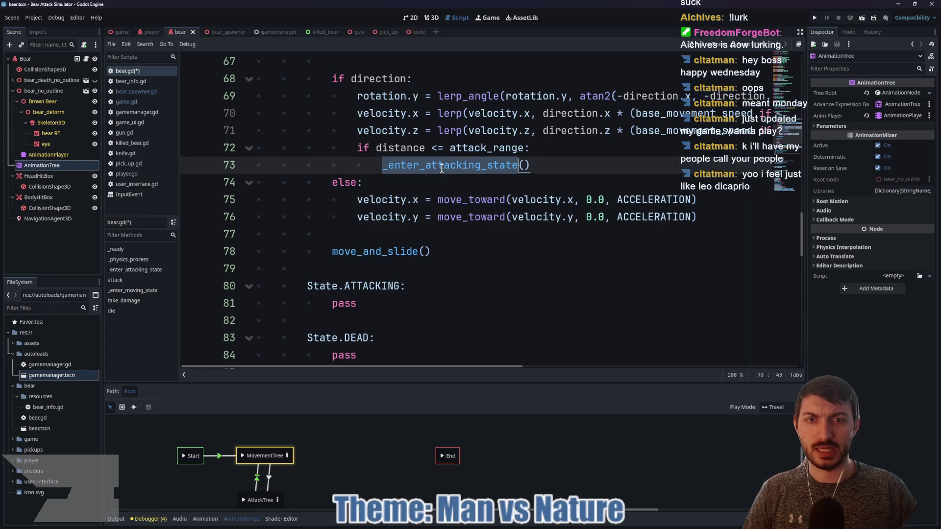
ctrl+click(441, 168)
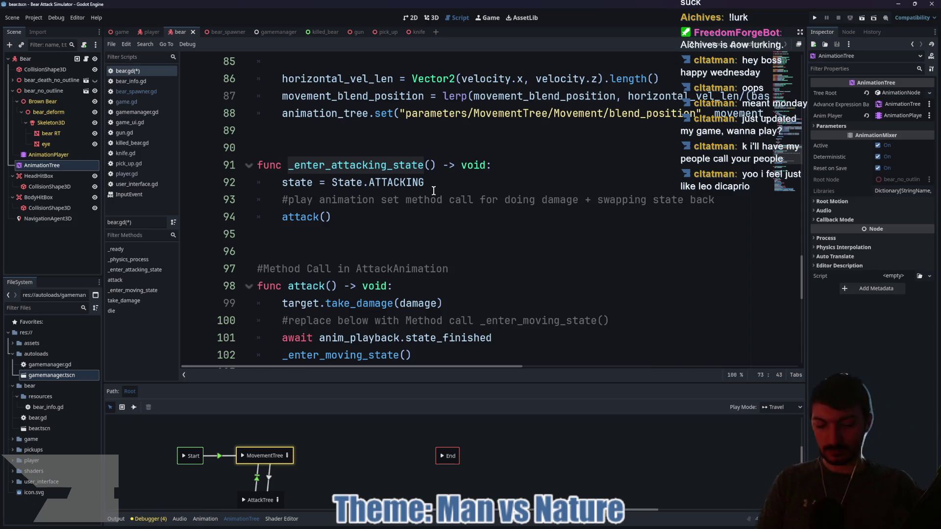
click(437, 189)
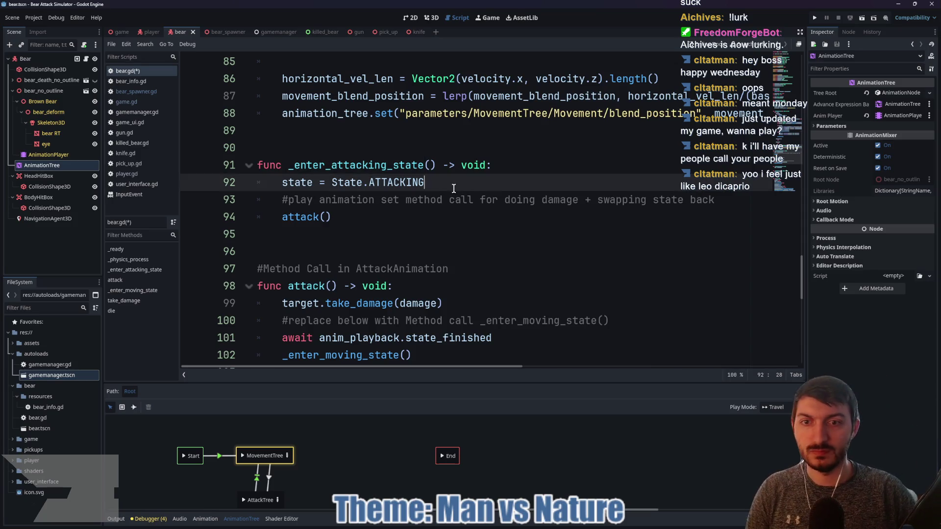
click(725, 200)
key(ctrl+shift+Left)
key(ctrl+shift+Left)
key(ctrl+shift+Left)
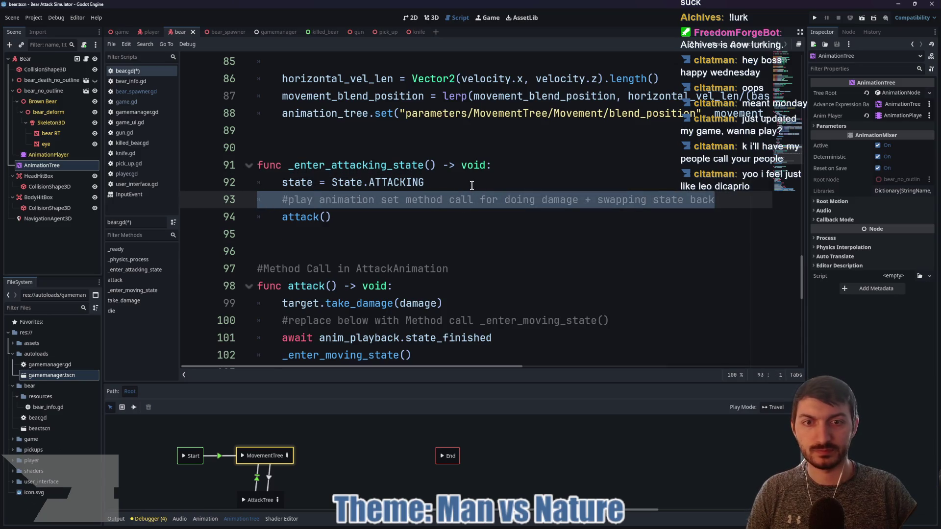
double_click(302, 217)
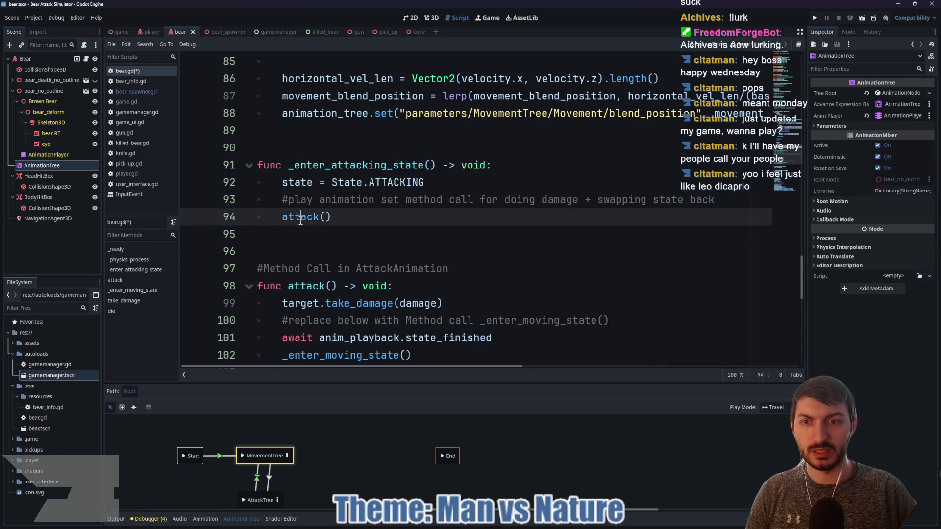
click(517, 206)
key(End)
key(ctrl+shift+Left)
key(ctrl+shift+Left)
key(ctrl+shift+Left)
- Paste the attacks array and transition_request pick_random lines after the state assignment, save, and run the game
click(436, 186)
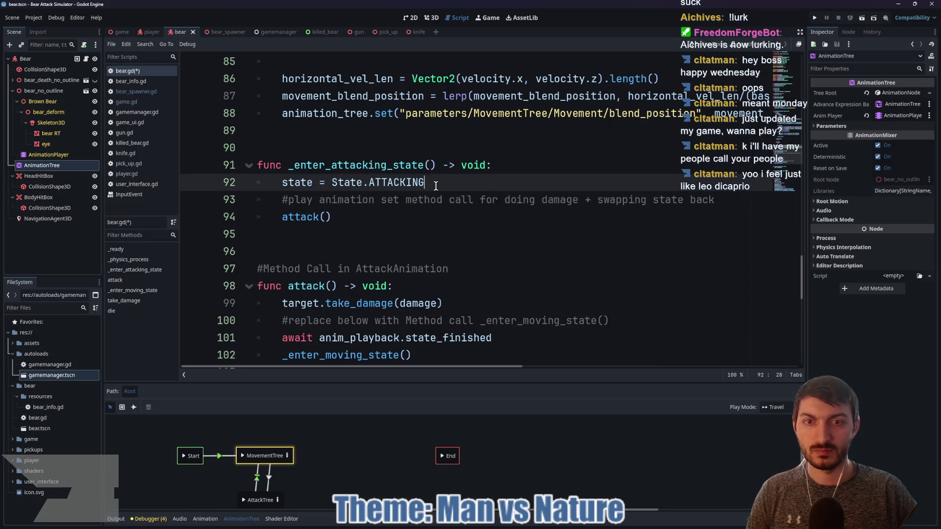
key(Return)
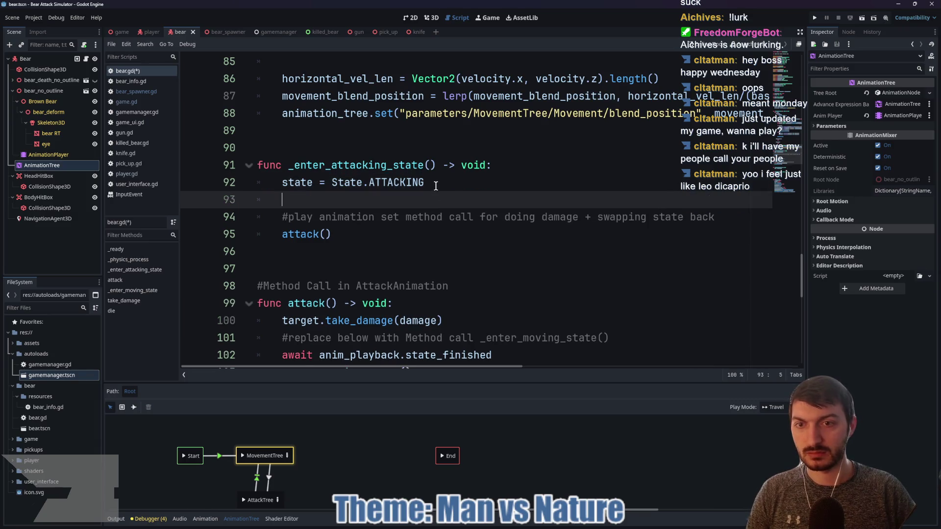
text(var attacks: Array[String] = ["SwipeRight", "SwipeLeft", "JumpAttack"] 	animation_tree["parameters/AttackTree/attacks/transition_request"] = attacks.pick_random())
drag(371, 367, 328, 367)
click(367, 269)
key(ctrl+s)
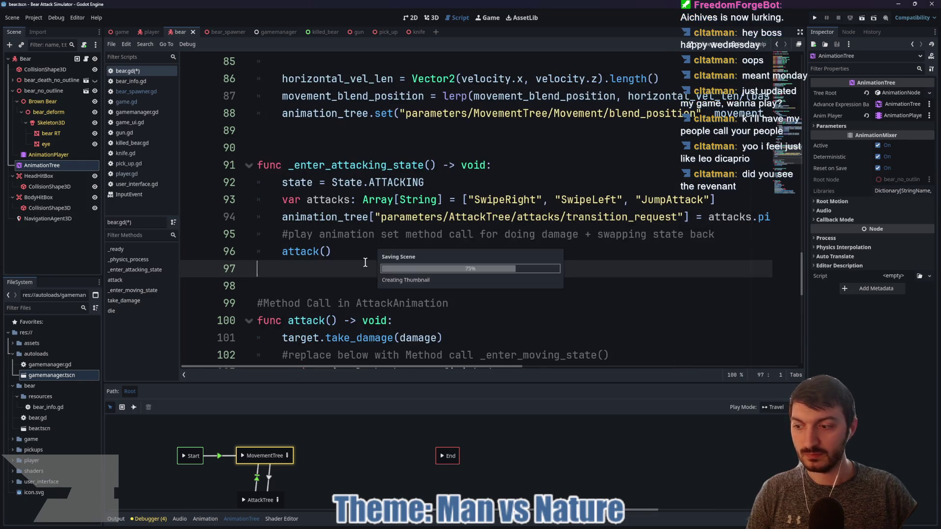
click(121, 31)
click(814, 18)
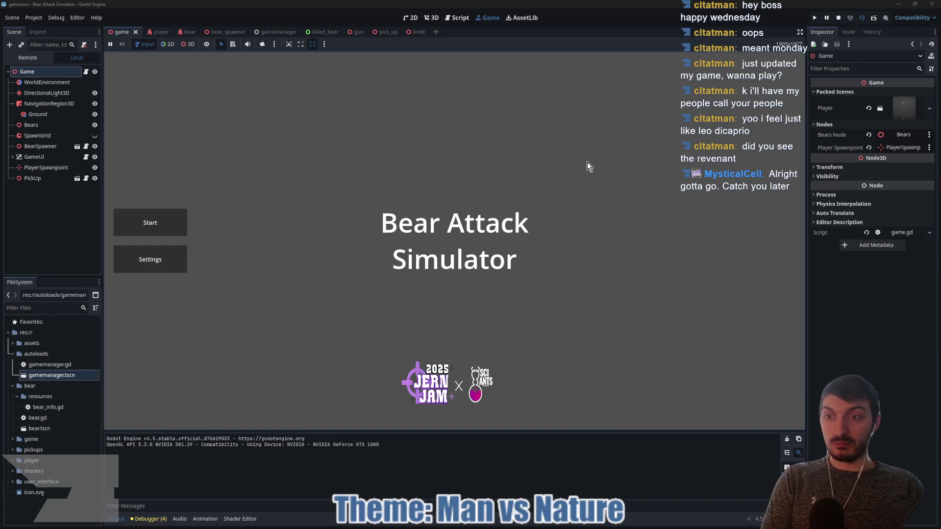
- Start the game, back away and punch at the bears, walk up close, then stop with F8
click(150, 222)
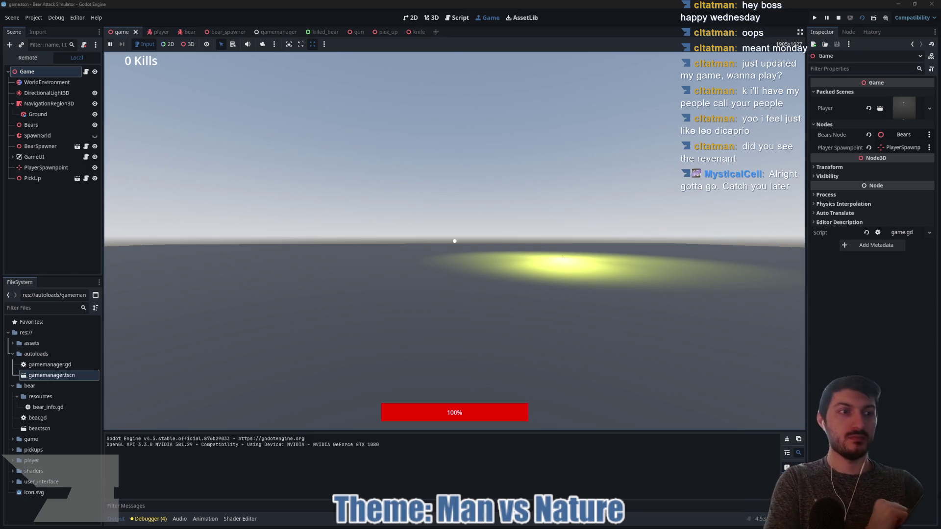
key(s)
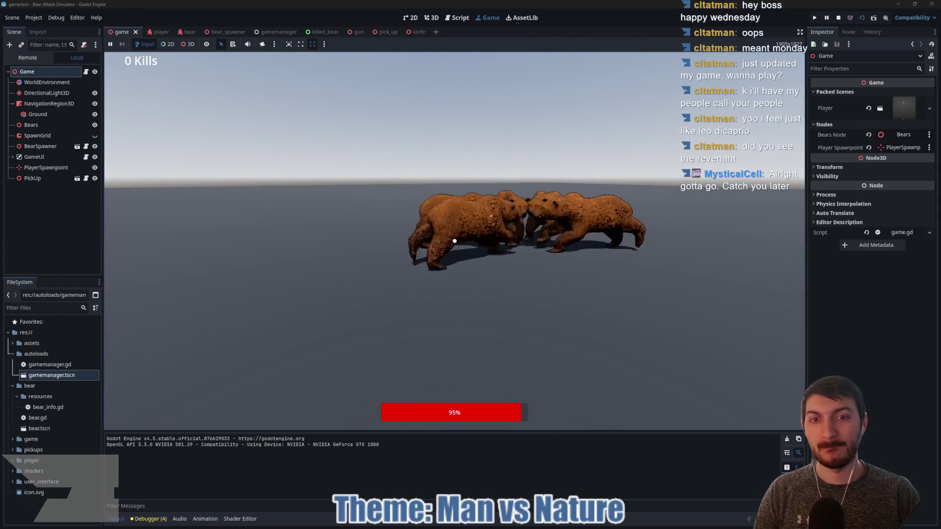
click(455, 241)
click(455, 240)
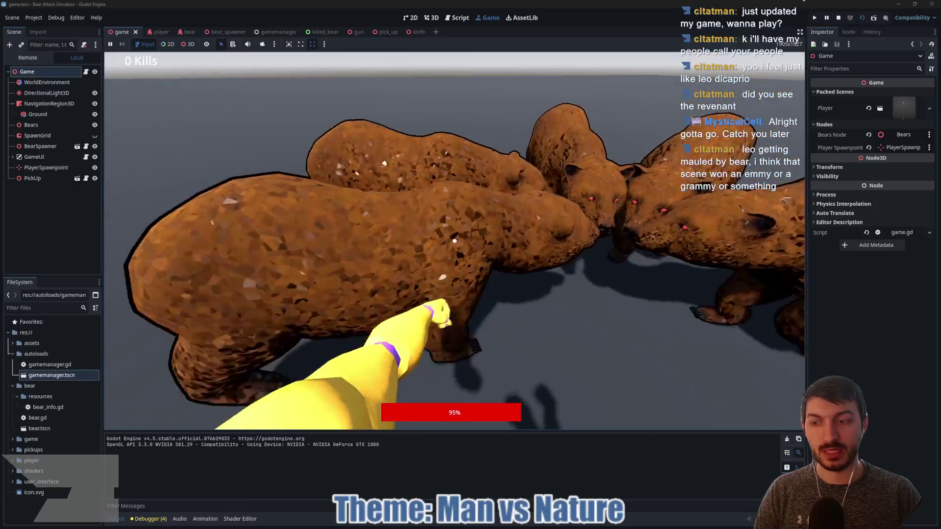
key(s)
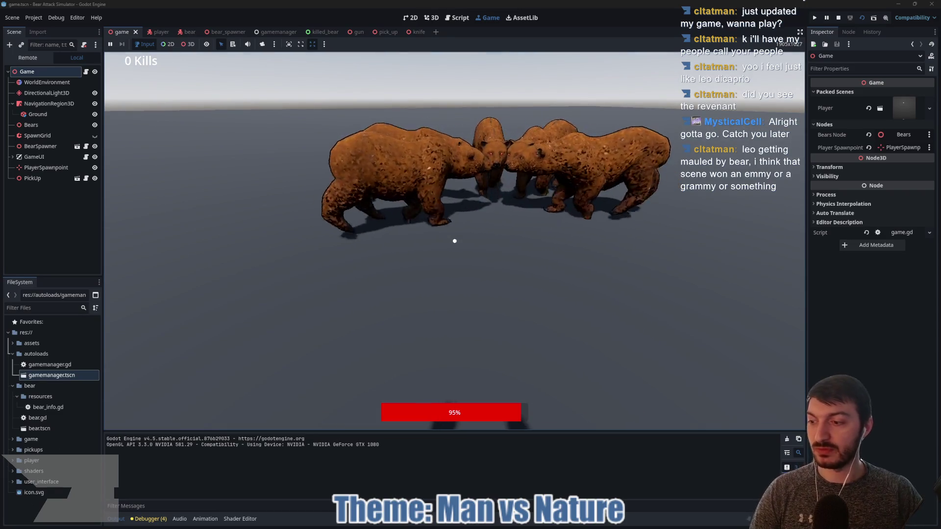
key(w)
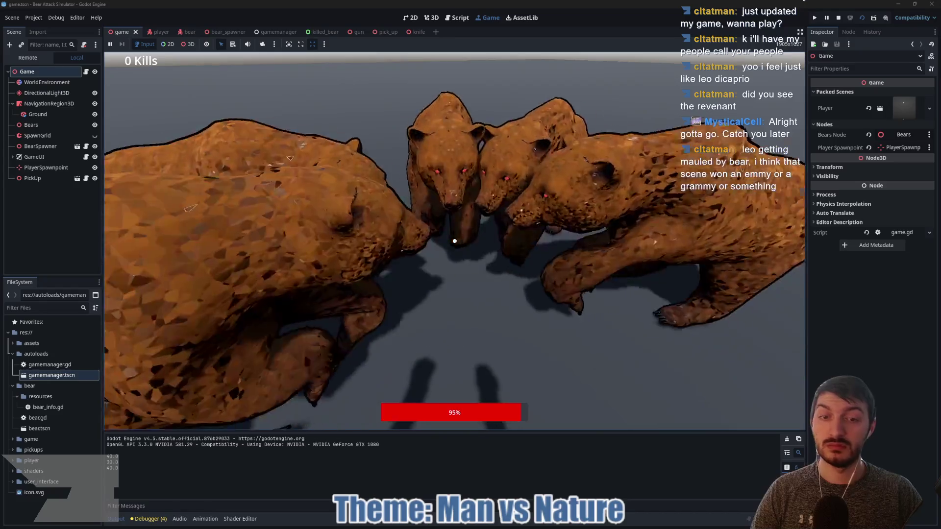
key(F8)
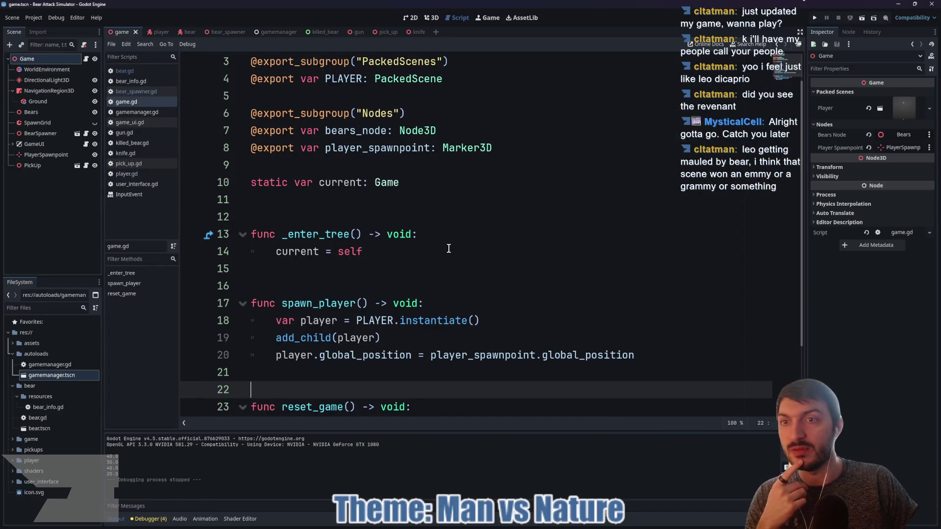
- Show the bear scene in 3D with a taller panel, open AttackTree, and set the Transition to SwipeRight
click(189, 32)
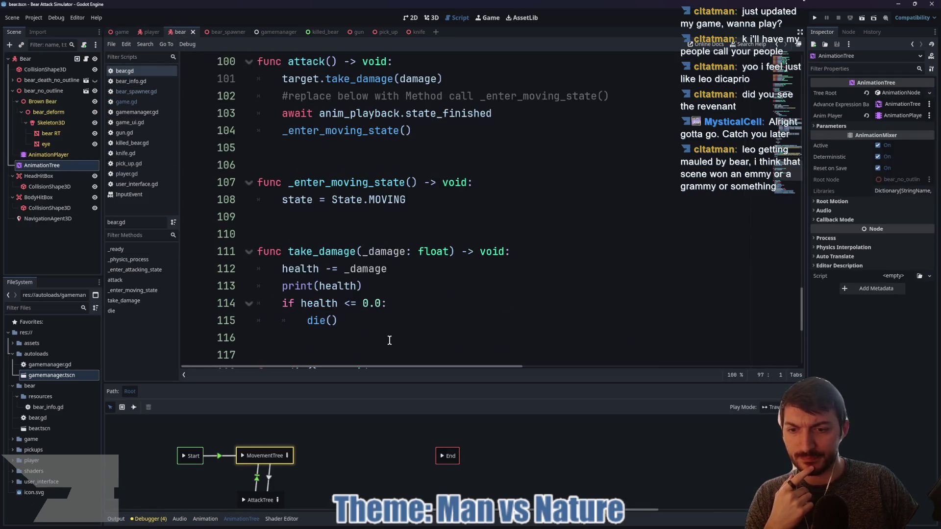
click(431, 18)
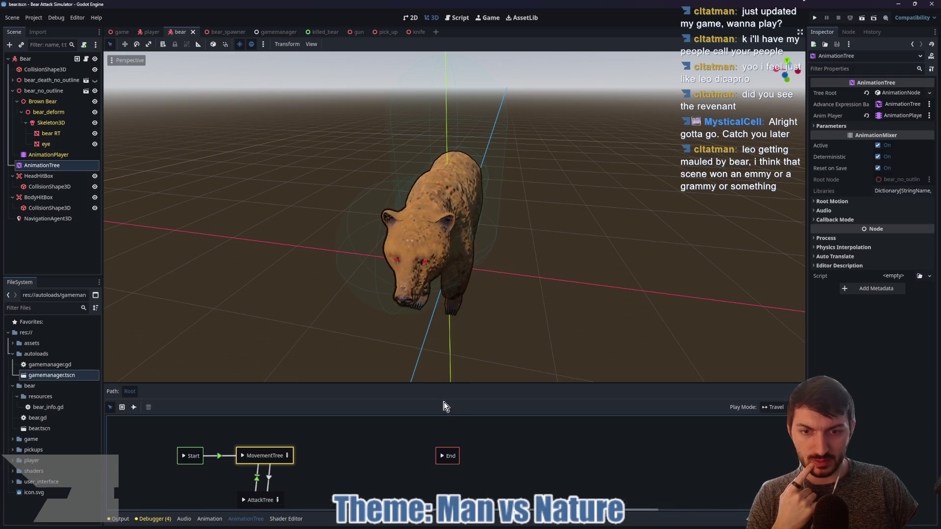
drag(438, 383, 437, 184)
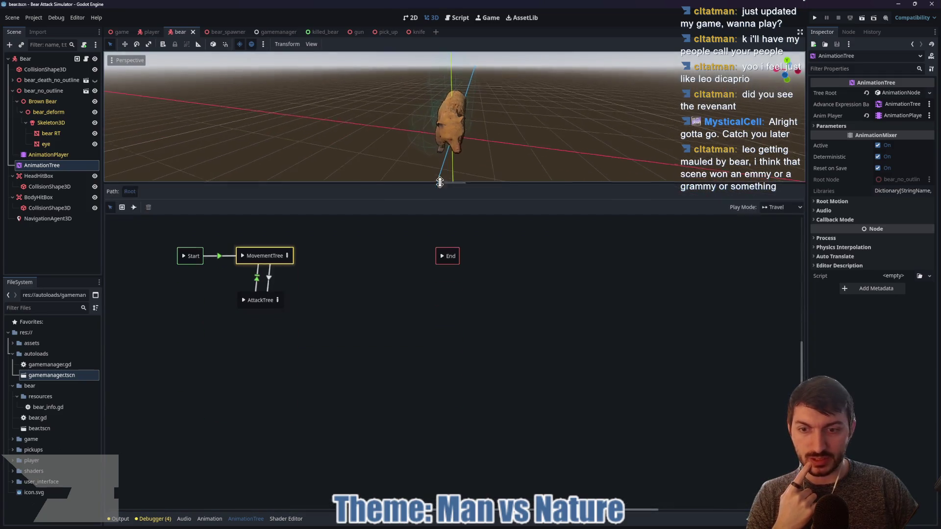
click(279, 300)
drag(489, 399, 430, 420)
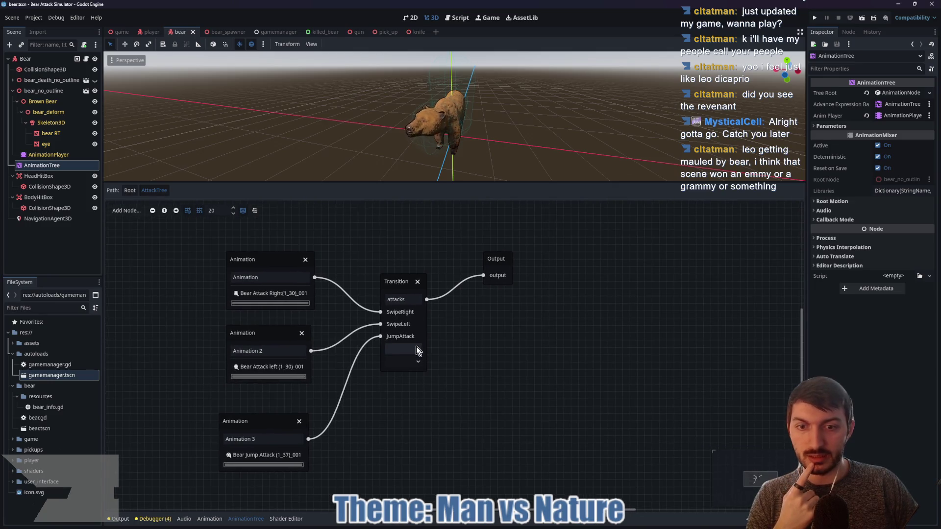
click(416, 361)
click(412, 374)
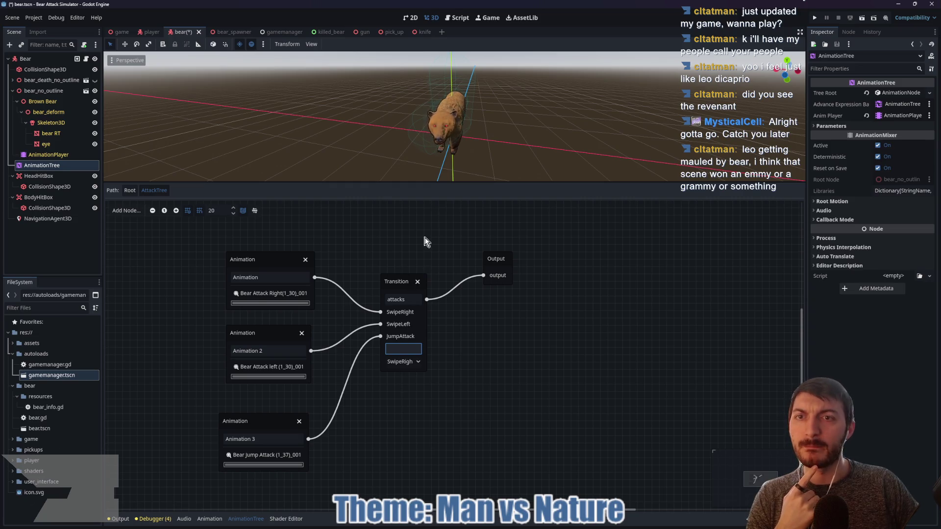
- Review bear.gd's attack code in an enlarged script editor, then bring Project Goo's Godot window forward
click(77, 59)
drag(442, 188, 443, 401)
scroll(449, 273, down, 4)
scroll(448, 273, up, 6)
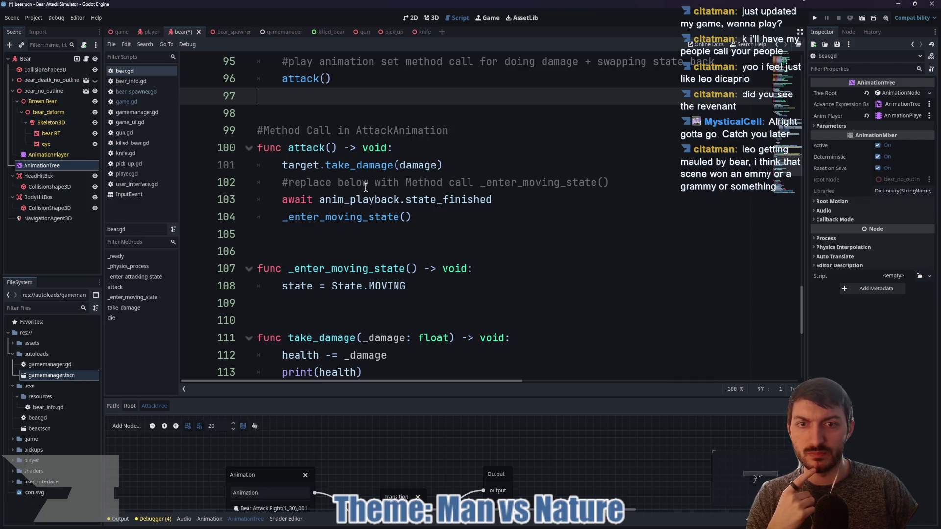
scroll(365, 187, up, 2)
scroll(368, 245, up, 2)
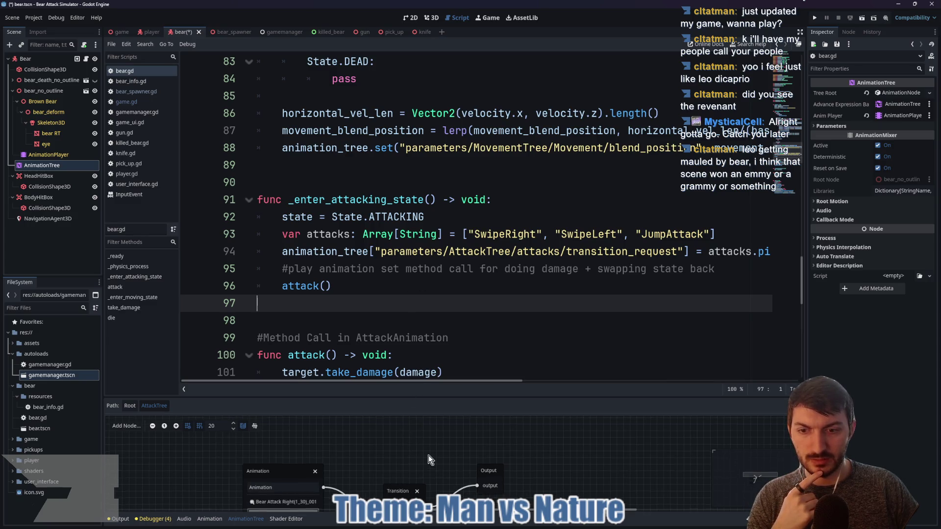
scroll(429, 455, down, 1)
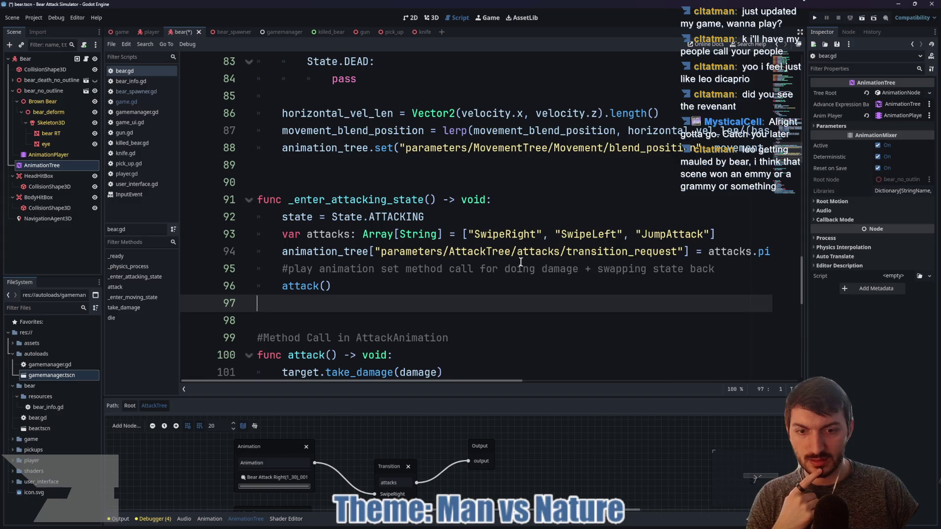
mouse_move(491, 381)
mouse_down()
mouse_move(593, 381)
mouse_move(496, 389)
mouse_up()
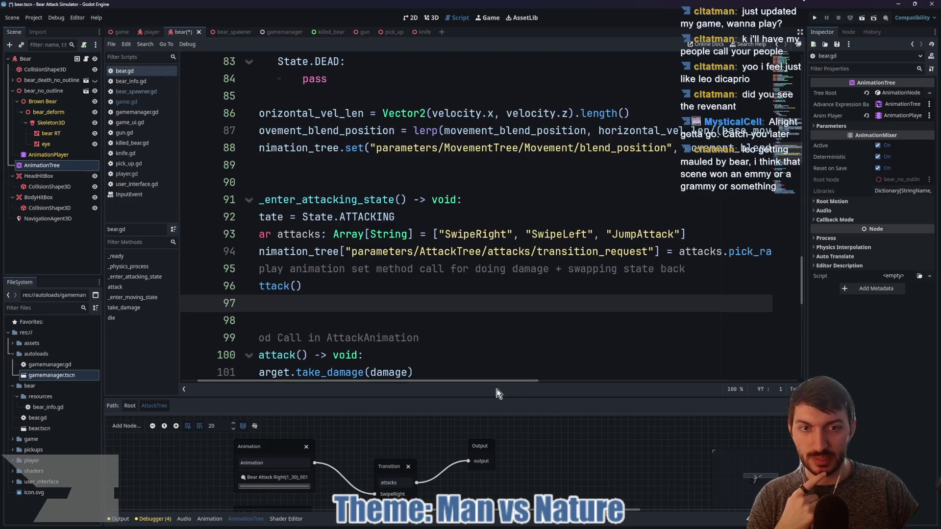
scroll(487, 241, down, 3)
scroll(490, 255, up, 3)
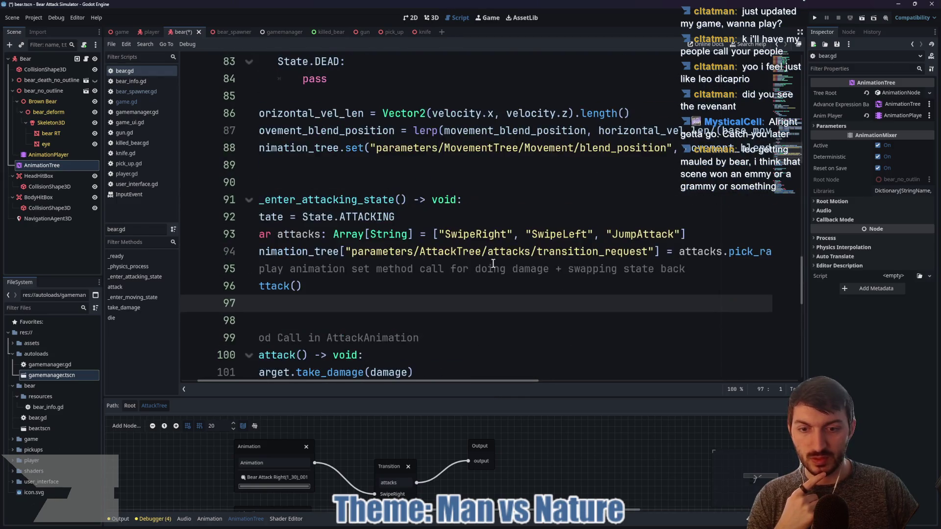
scroll(490, 455, down, 2)
scroll(543, 477, down, 1)
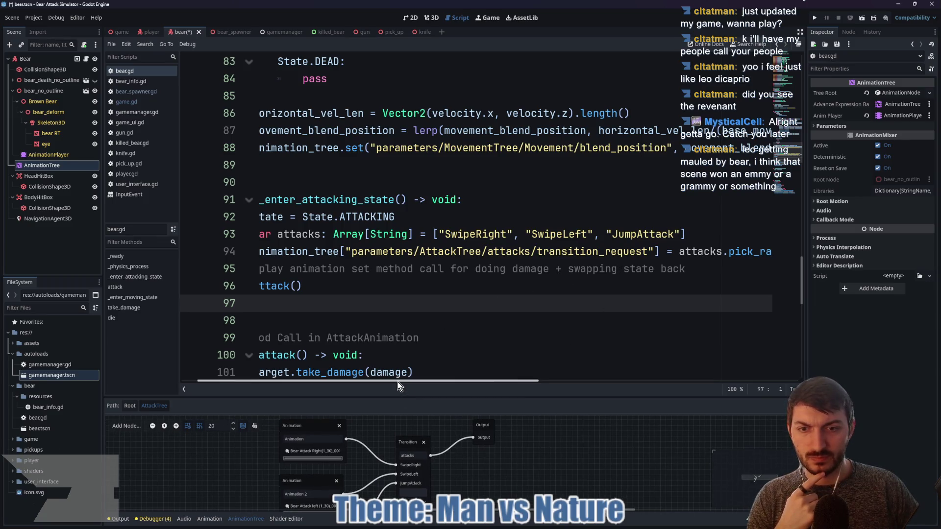
drag(410, 381, 341, 382)
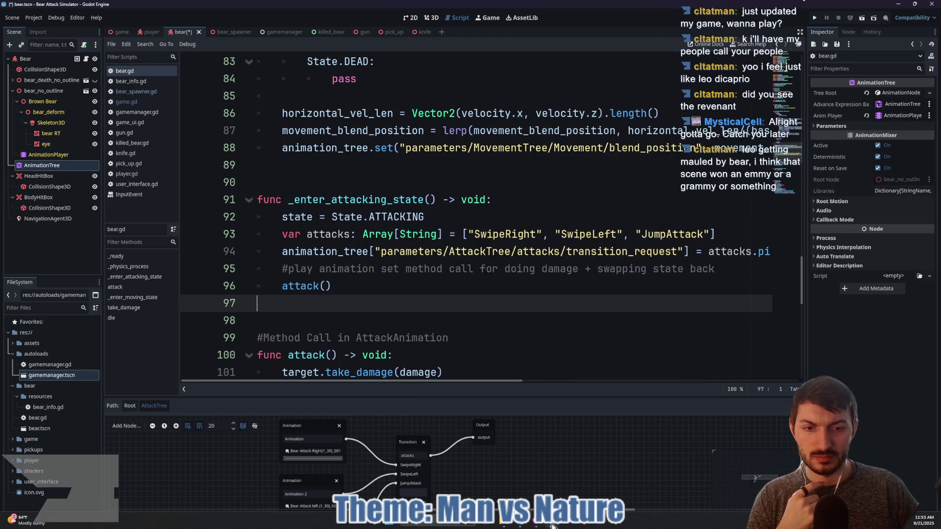
mouse_move(551, 526)
click(592, 459)
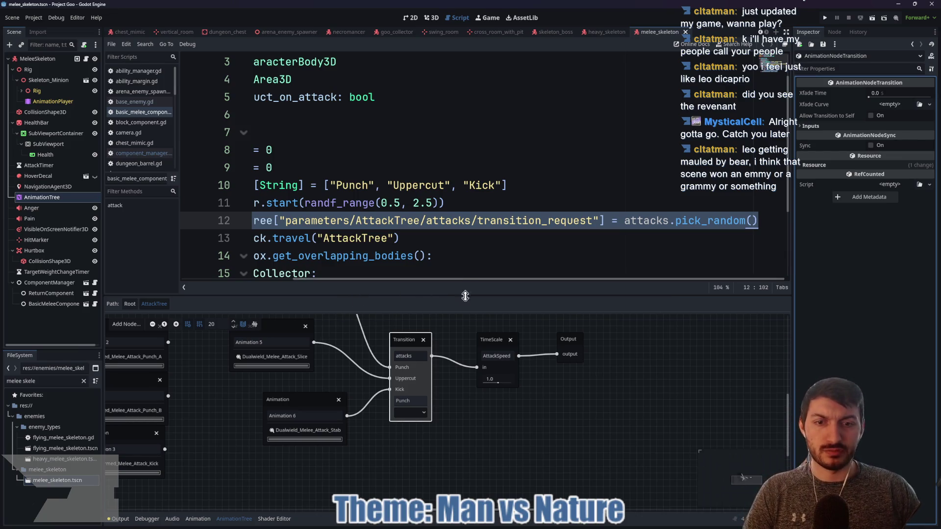
- Inspect both MovementTree/AttackTree transitions' settings: Xfade Time 0.2, Switch Mode At End, Advance Mode Auto
mouse_move(457, 349)
mouse_down()
mouse_move(507, 427)
mouse_move(526, 417)
mouse_move(498, 368)
mouse_move(472, 354)
mouse_up()
click(130, 304)
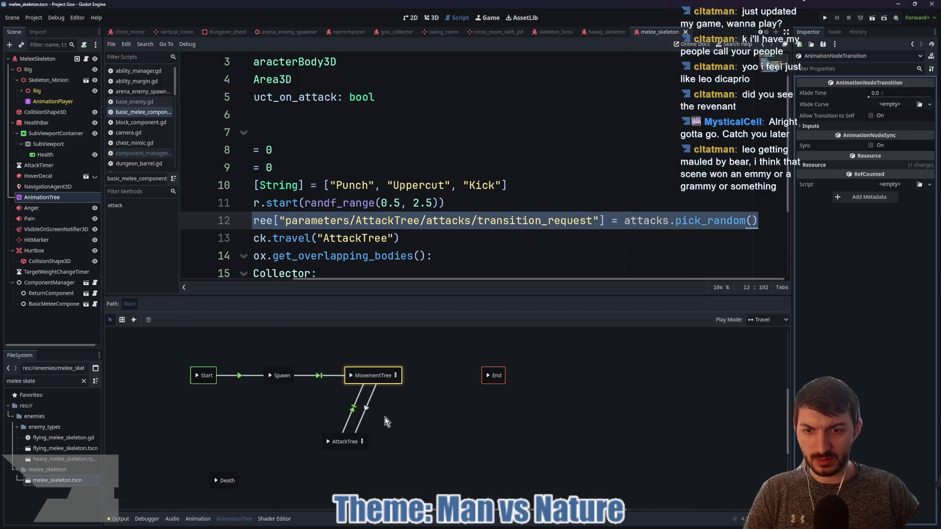
click(358, 425)
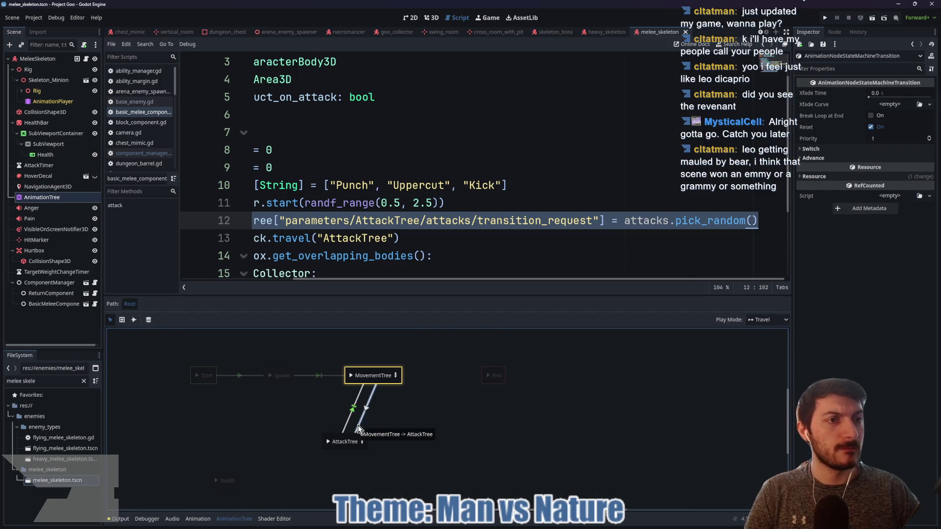
click(811, 149)
click(816, 169)
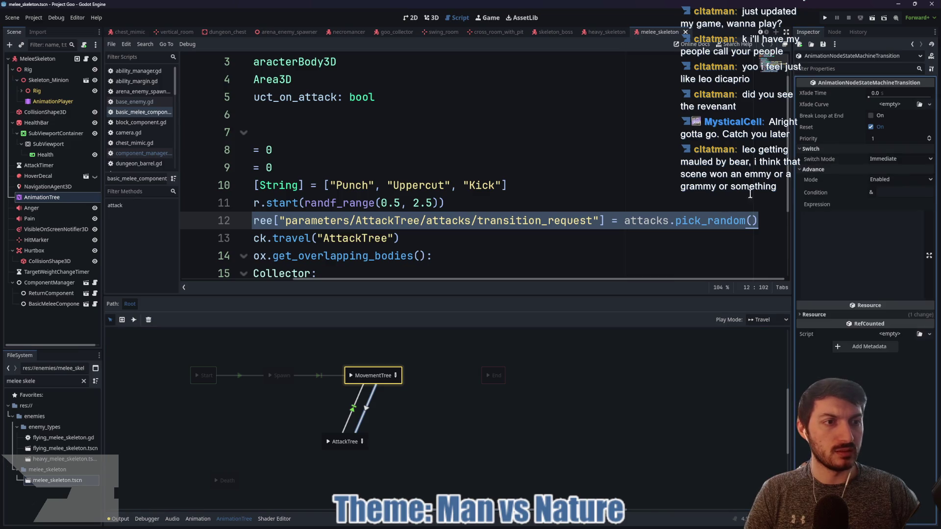
click(352, 410)
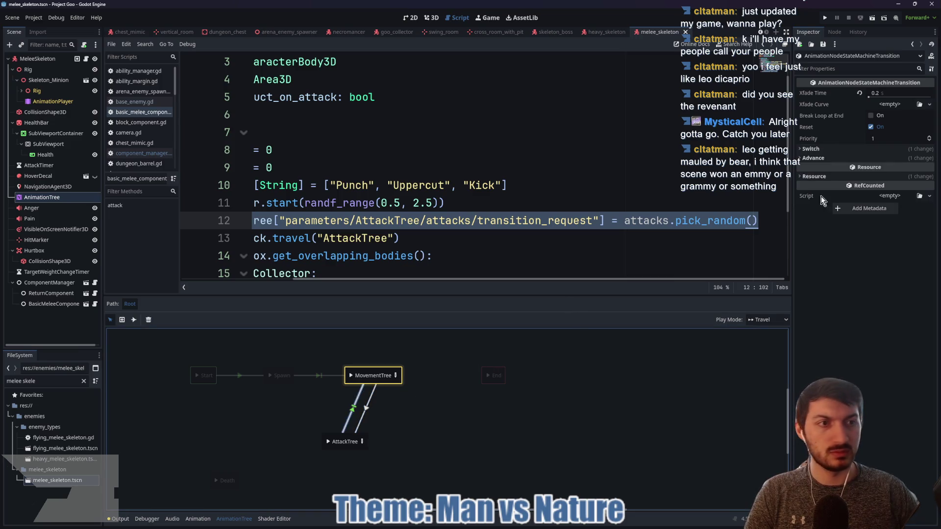
click(839, 148)
click(836, 170)
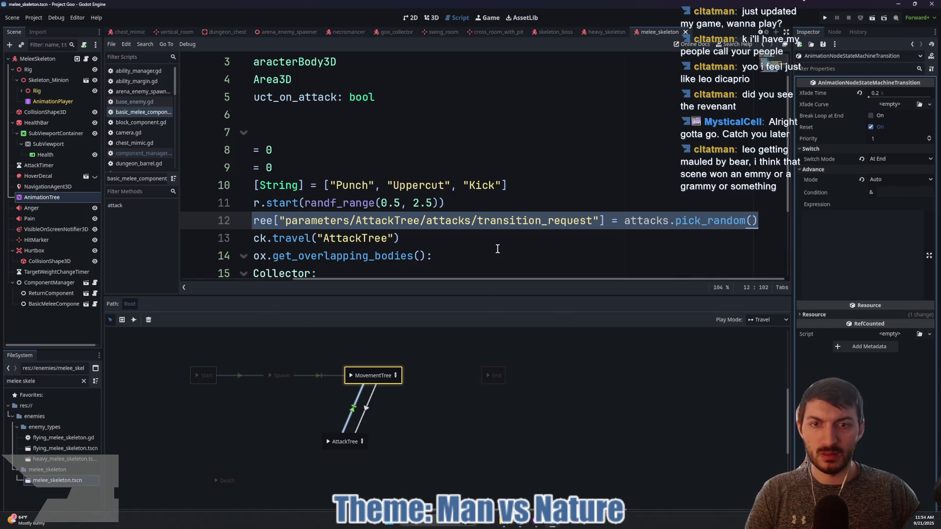
- Select the reference script's line that travels to AttackTree, then return to the Bear Attack Simulator window
drag(459, 279, 337, 282)
scroll(500, 247, down, 1)
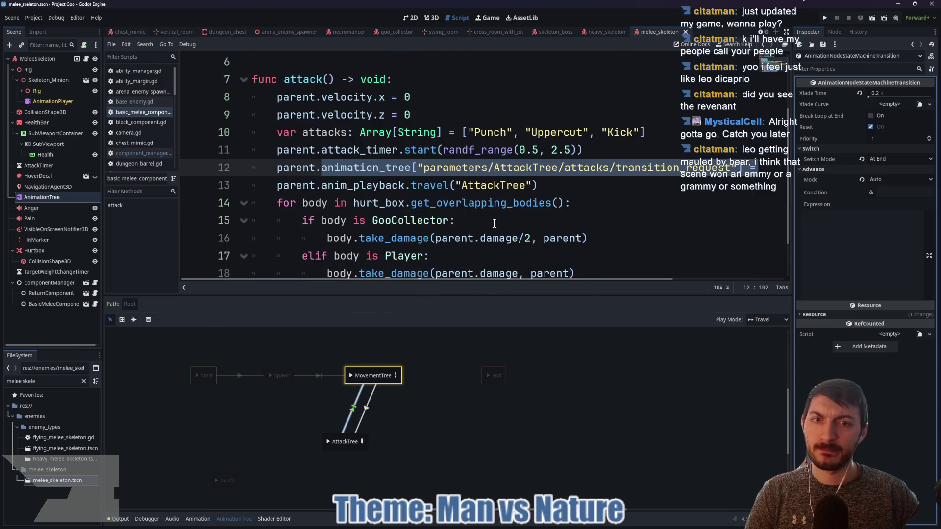
click(427, 184)
drag(538, 185, 277, 185)
mouse_move(555, 525)
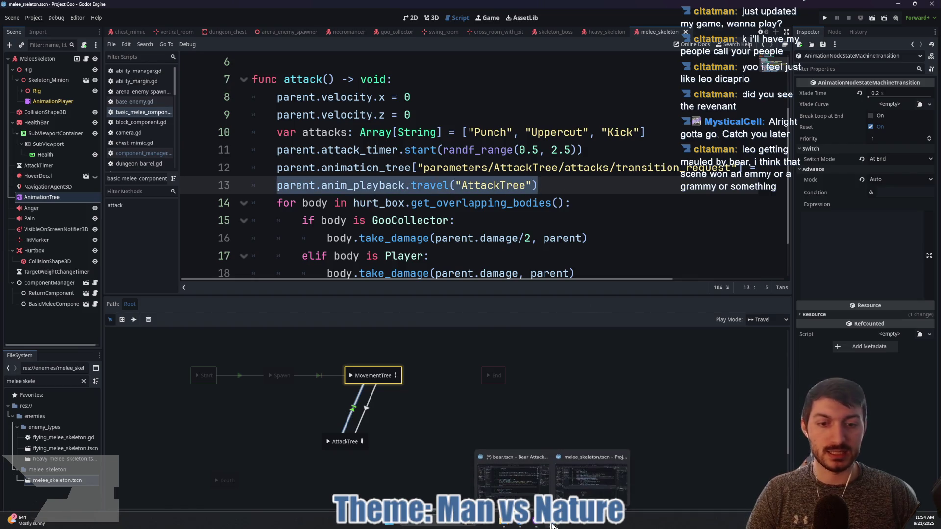
click(534, 443)
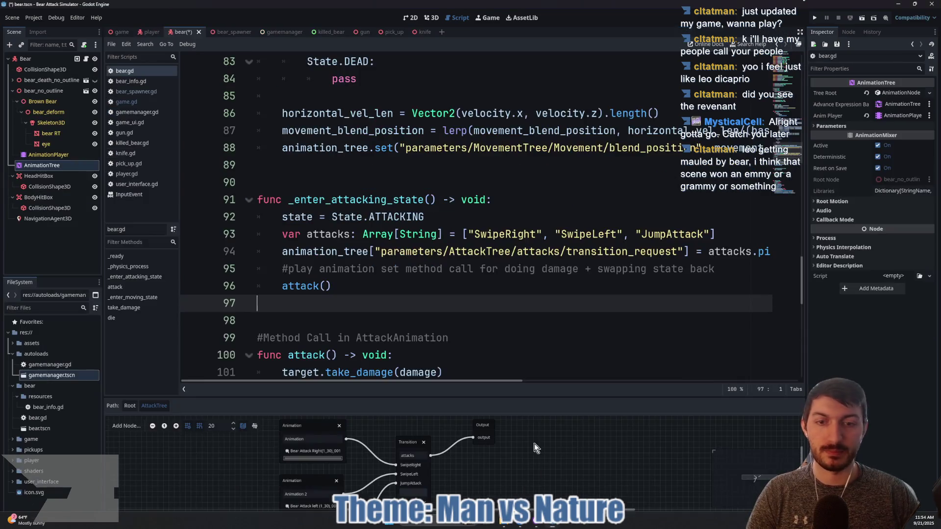
- Insert anim_playback.travel("AttackTree") on a new line above the comment in _enter_attacking_state
click(278, 266)
key(Return)
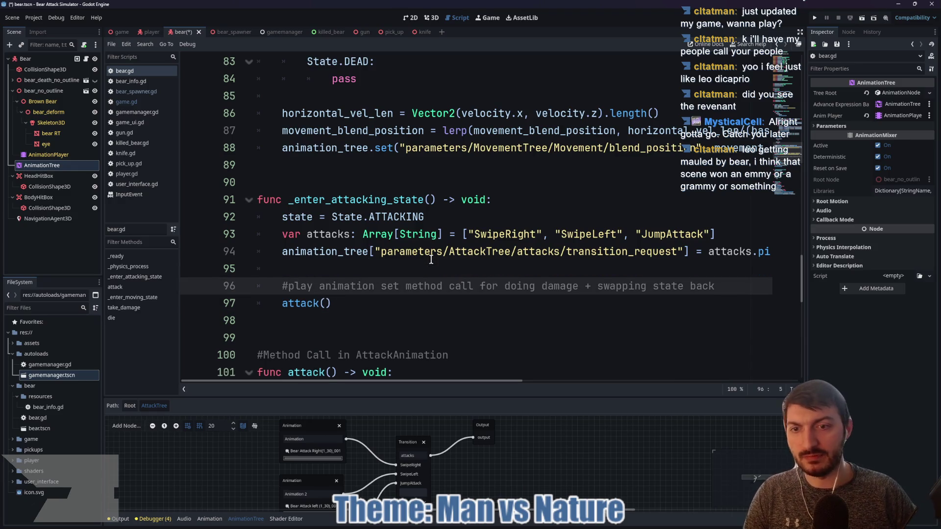
key(Up)
text(nim)
key(Down)
key(Return)
text(.t)
key(Return)
text("AttackTree"))
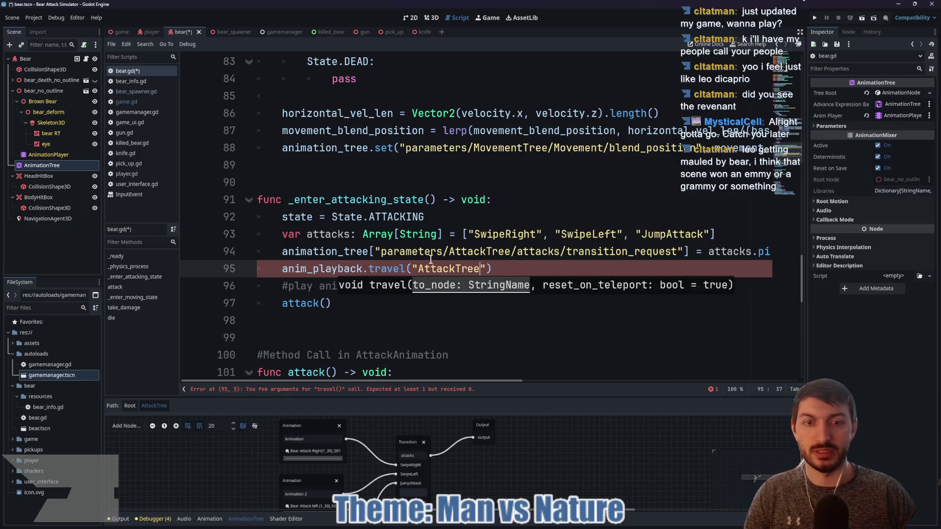
- Save bear.gd, switch to the game scene, and run the project with F5
key(ctrl+s)
click(506, 266)
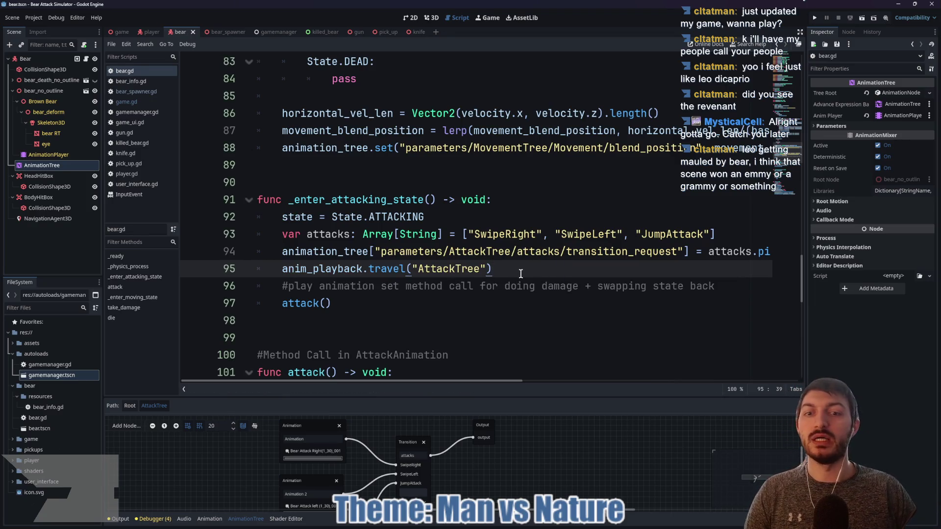
key(ctrl+shift+Tab)
key(ctrl+shift+Tab)
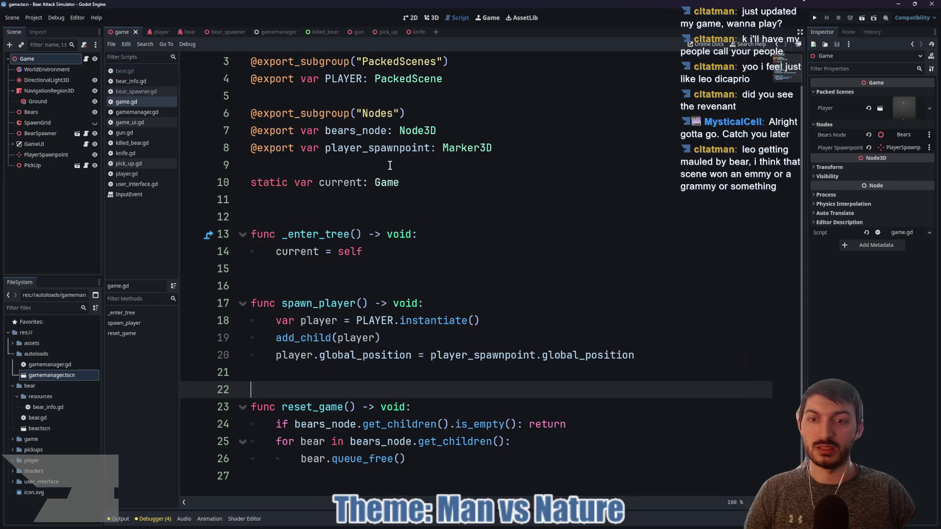
key(F5)
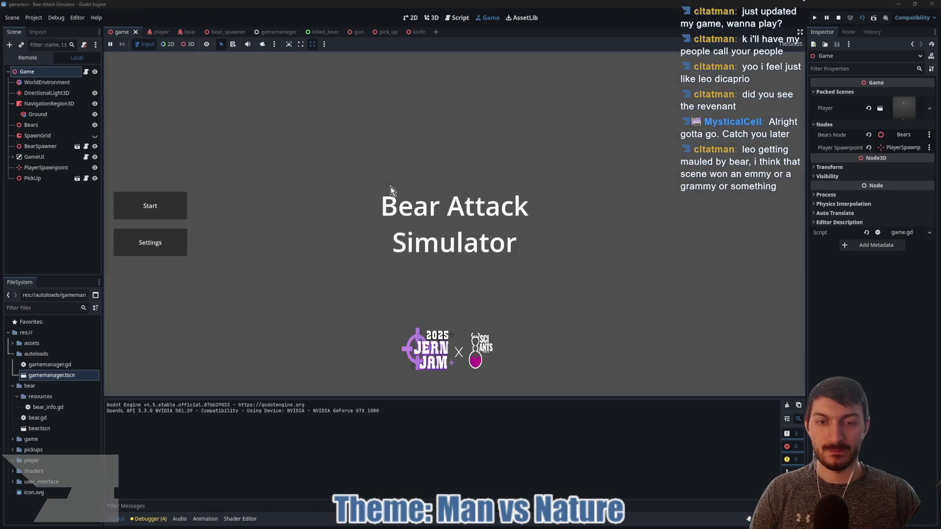
- Start a new game and punch the attacking bears until health reaches 28%, then stop the game
click(149, 205)
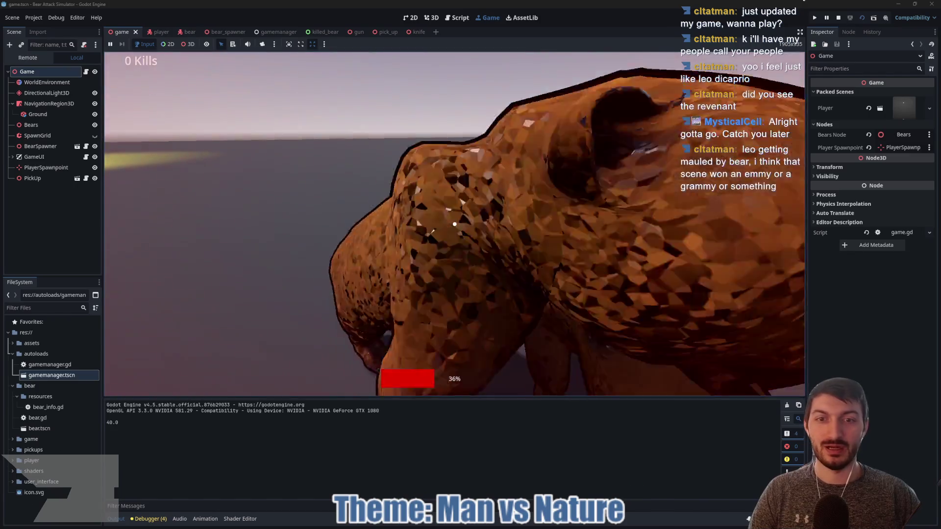
click(455, 224)
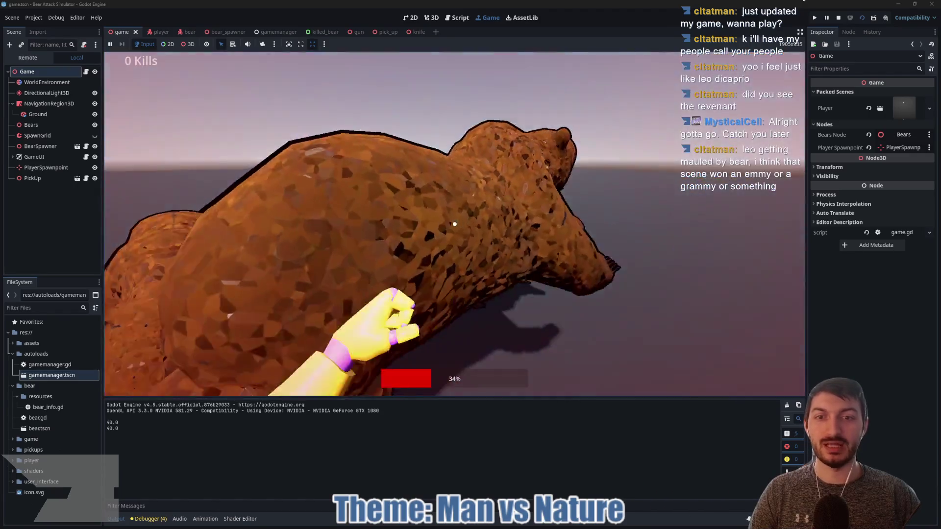
click(455, 224)
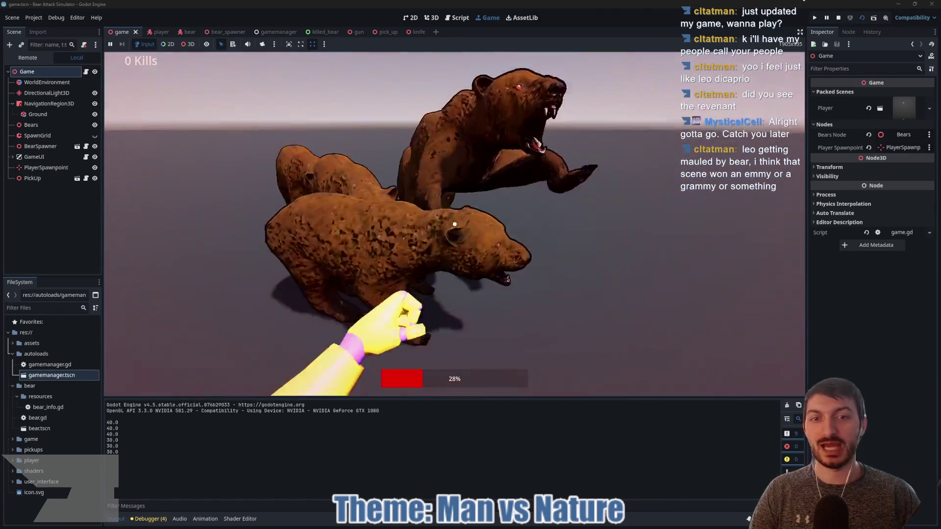
click(455, 224)
key(F8)
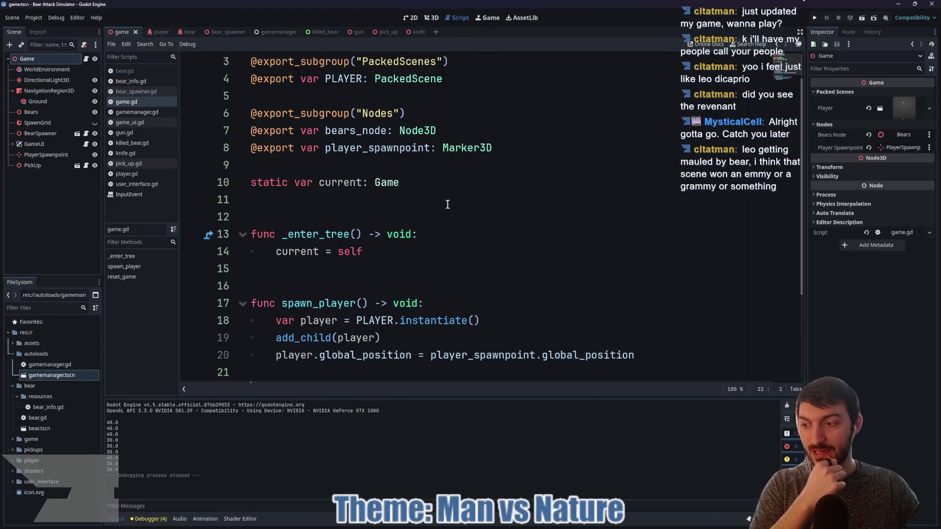
- Scroll game.gd, then return to the bear scene showing bear.gd and its AnimationTree graph
scroll(447, 204, down, 3)
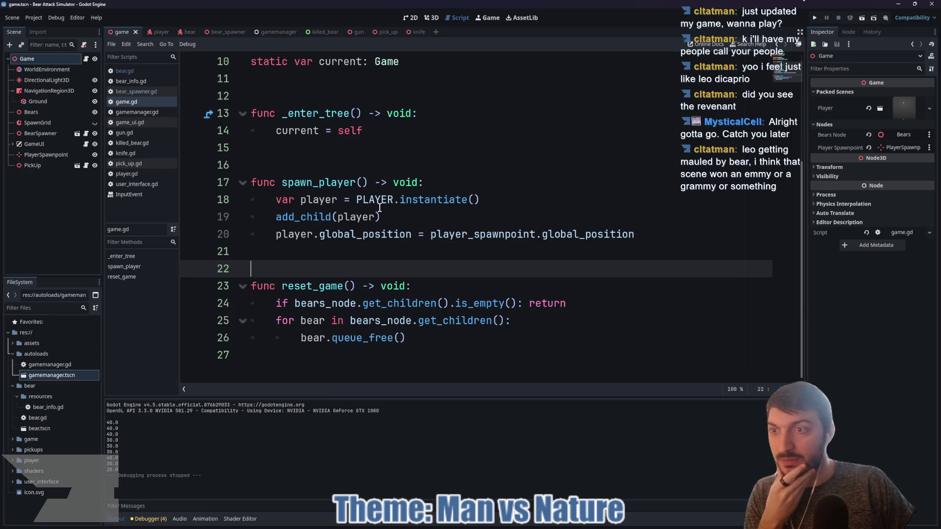
click(187, 32)
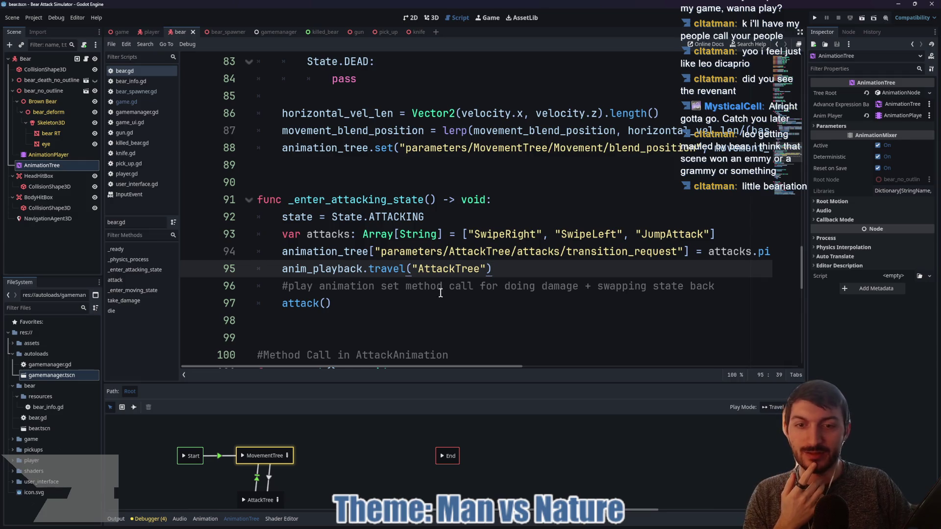
- Inspect both MovementTree/AttackTree transitions, expanding their Switch (At End) and Advance (Auto) settings
drag(727, 289, 461, 287)
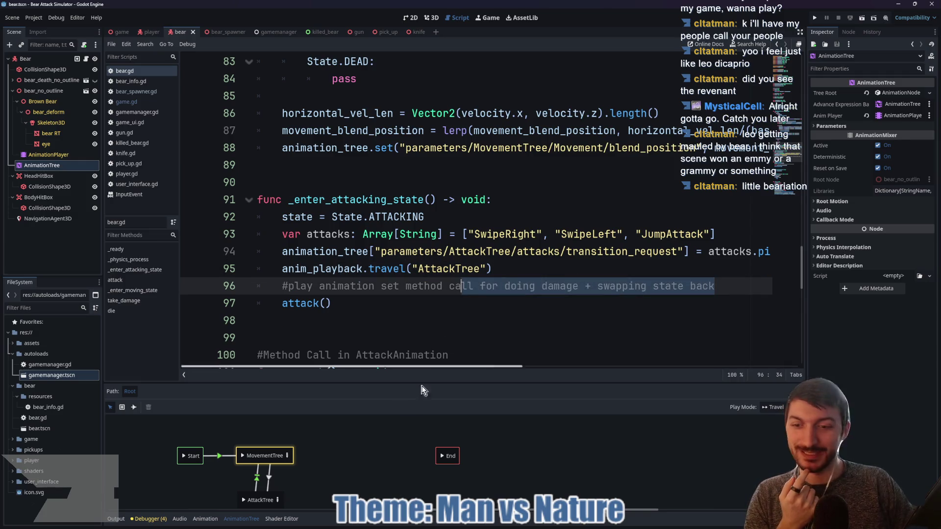
click(270, 481)
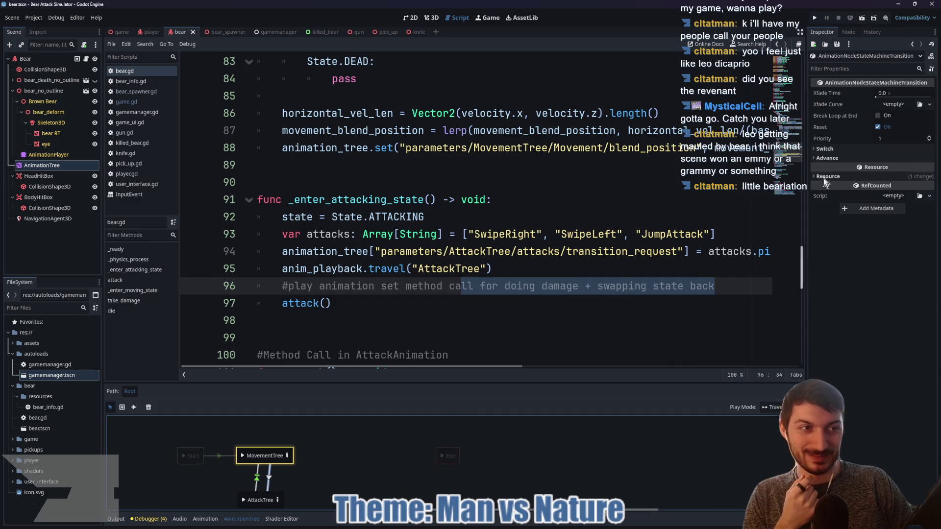
click(833, 149)
click(845, 169)
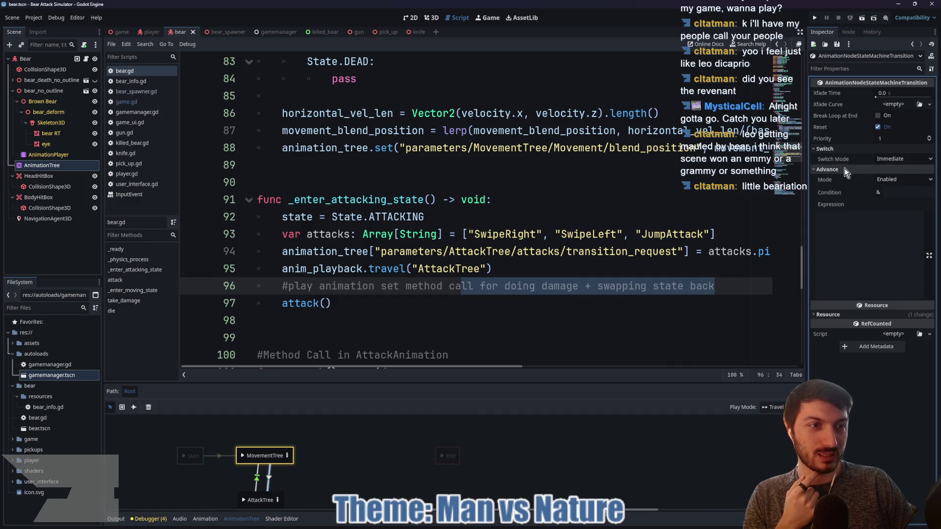
click(255, 483)
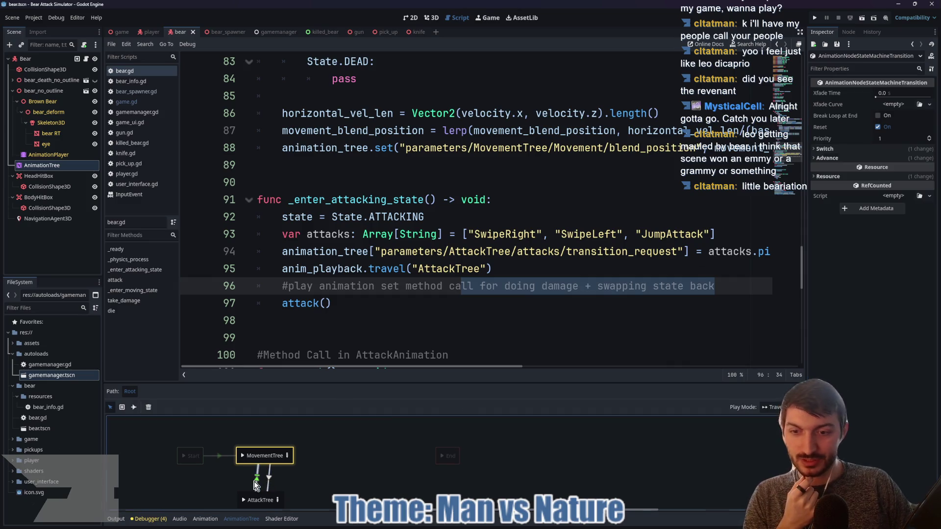
click(834, 157)
click(834, 148)
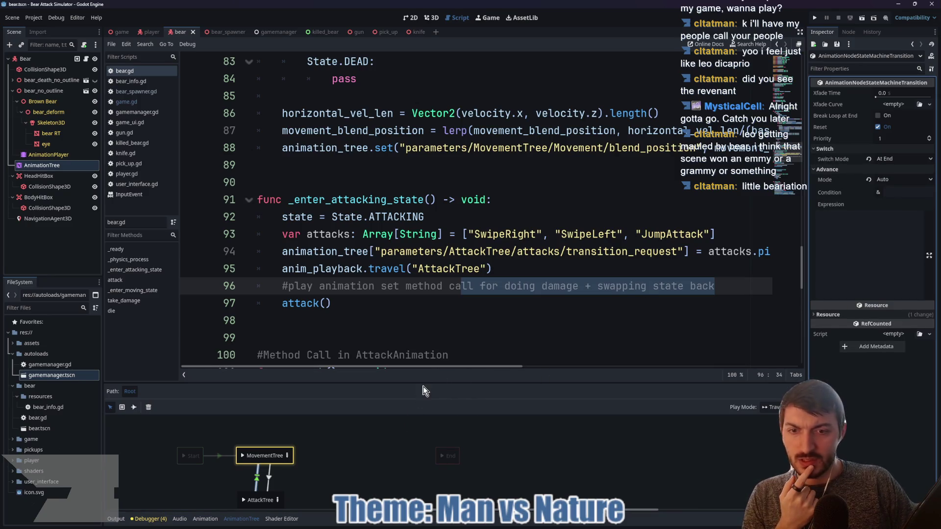
- Enlarge the state machine graph area and jump to bear.gd's attack() function
mouse_move(424, 386)
mouse_down()
mouse_move(424, 353)
mouse_move(425, 362)
mouse_up()
scroll(438, 304, down, 5)
scroll(439, 289, up, 2)
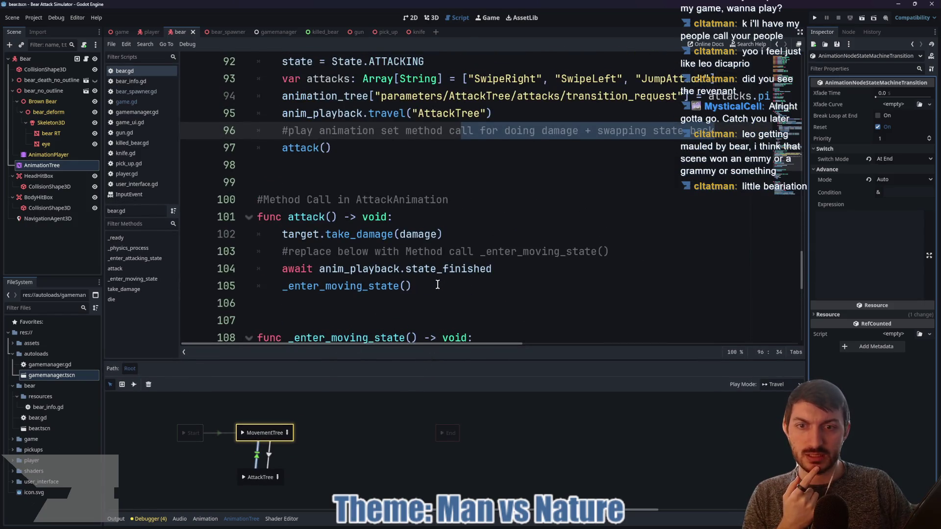
click(306, 218)
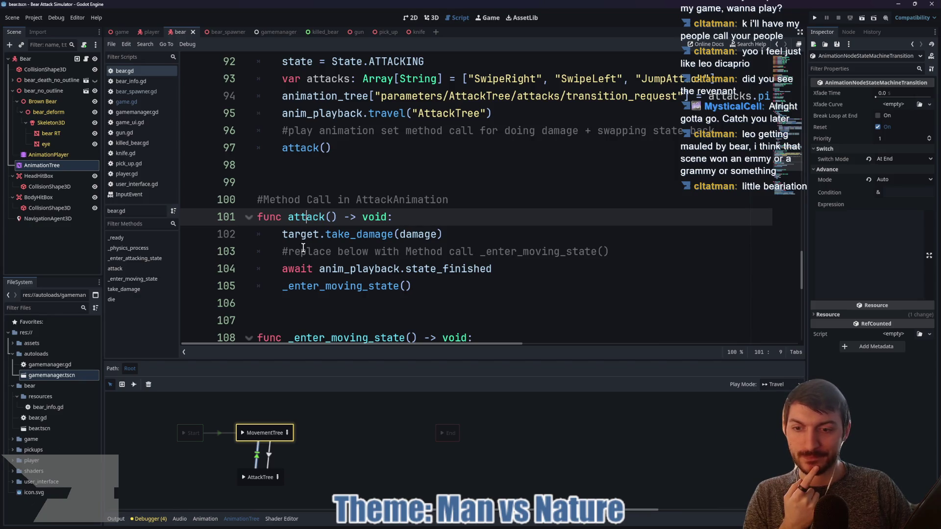
- Load Bear Attack Right(1_30)_001 in the bear's AnimationPlayer within an enlarged animation editor
click(48, 155)
drag(300, 362, 326, 186)
click(326, 185)
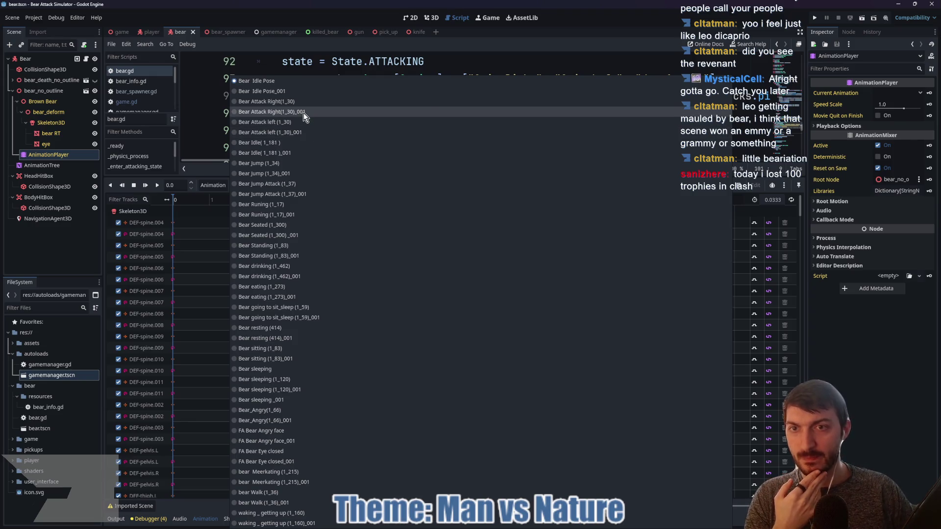
click(304, 112)
scroll(345, 258, down, 3)
scroll(337, 264, down, 5)
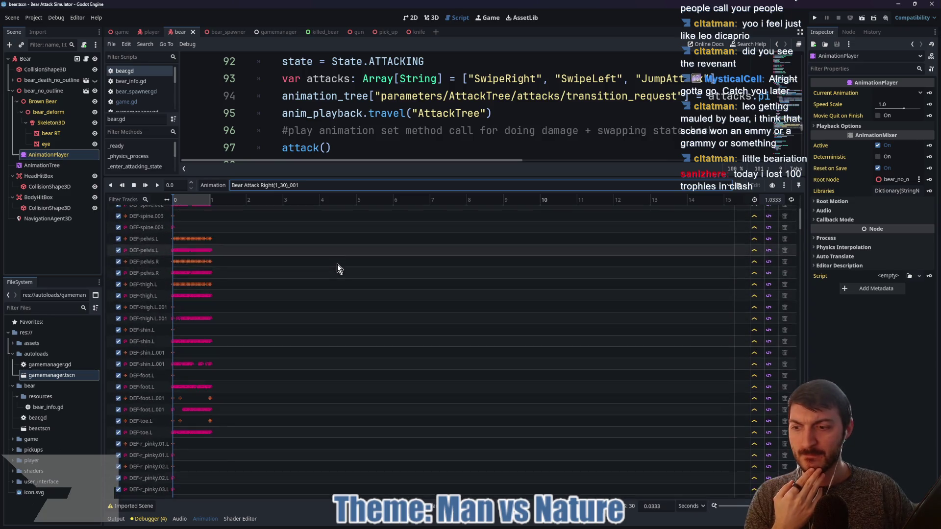
scroll(321, 260, up, 10)
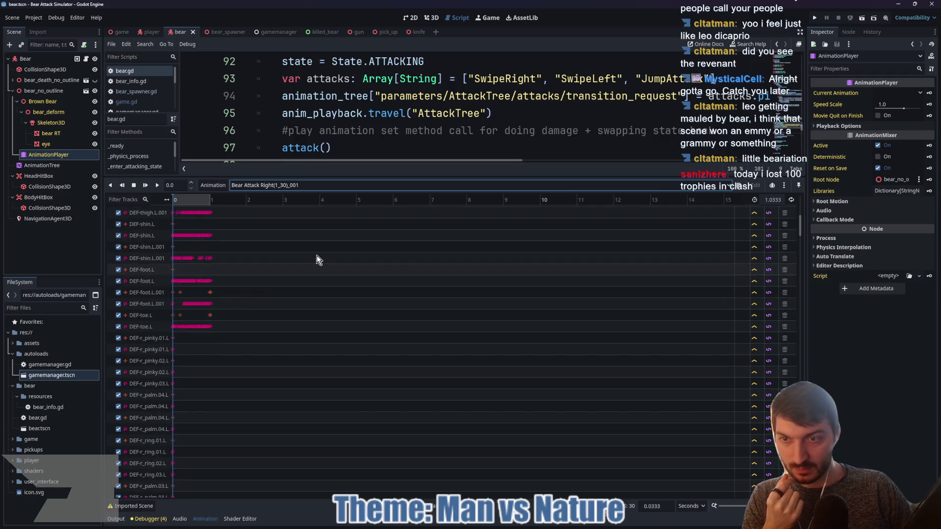
scroll(264, 241, up, 1)
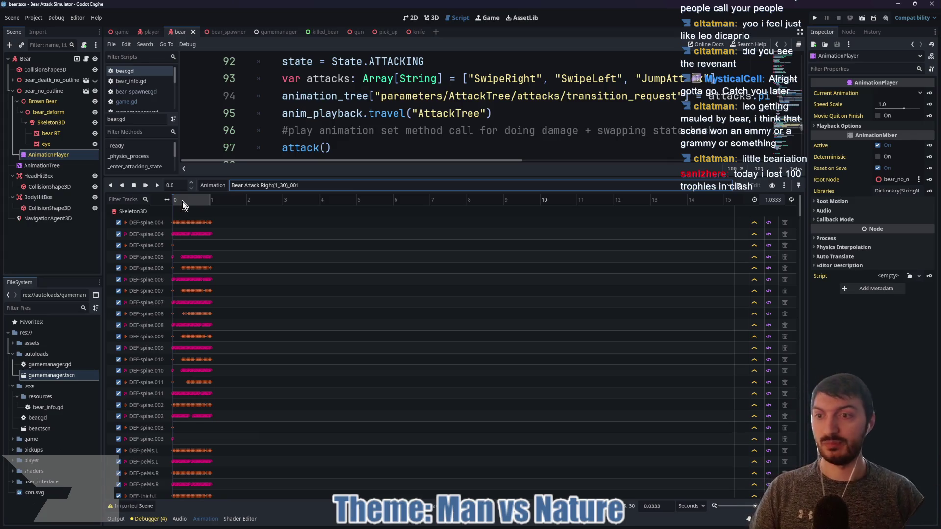
- Scrub the attack animation to 0.2 seconds and give the script editor more room
drag(188, 200, 173, 200)
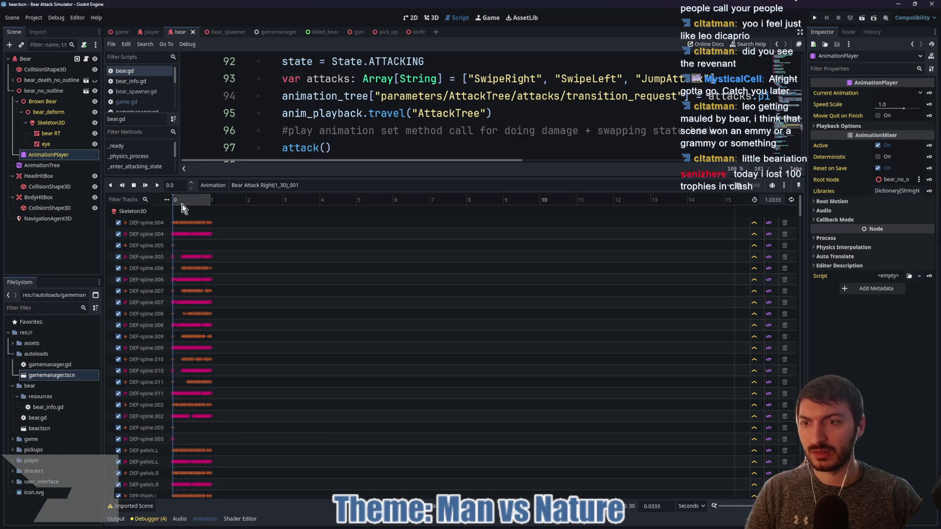
click(304, 186)
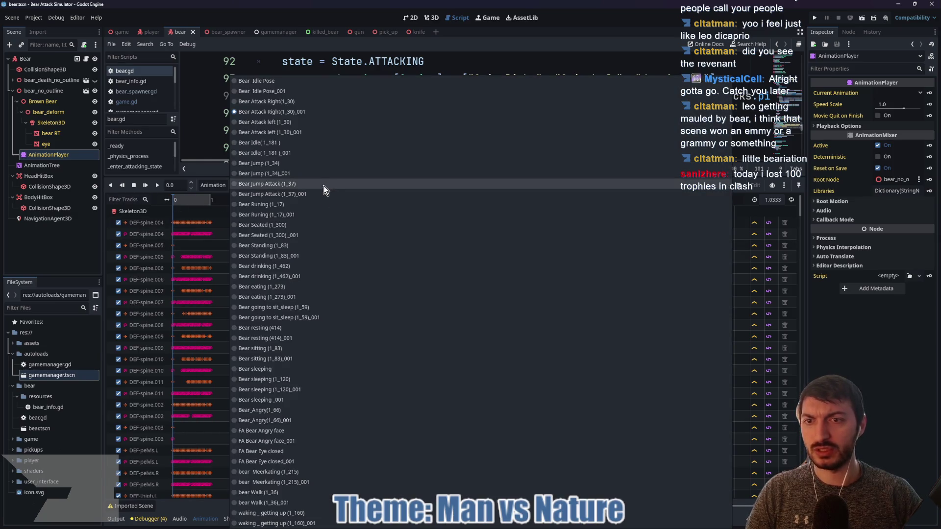
click(809, 169)
mouse_move(455, 177)
mouse_down()
mouse_move(371, 375)
mouse_move(371, 433)
mouse_up()
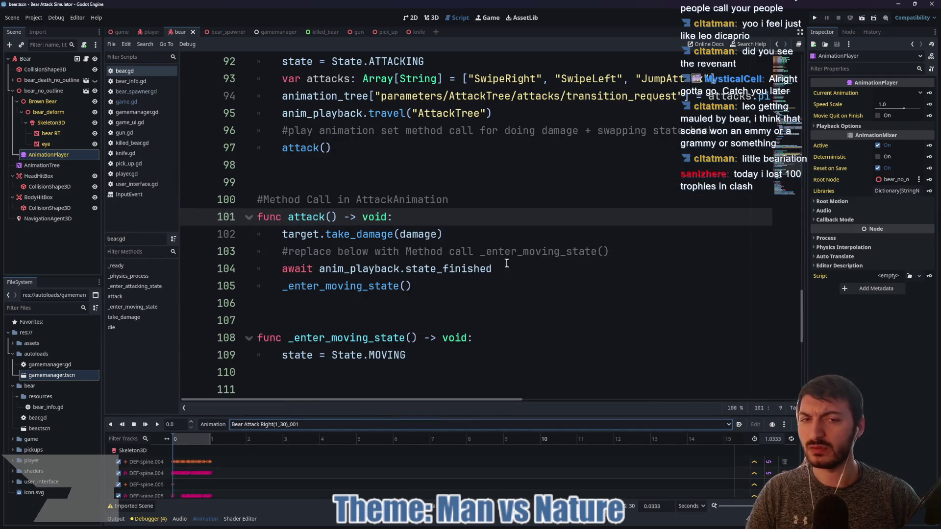
- Review the line 96 comment and code in bear.gd's _enter_attacking_state
click(624, 248)
scroll(559, 250, up, 2)
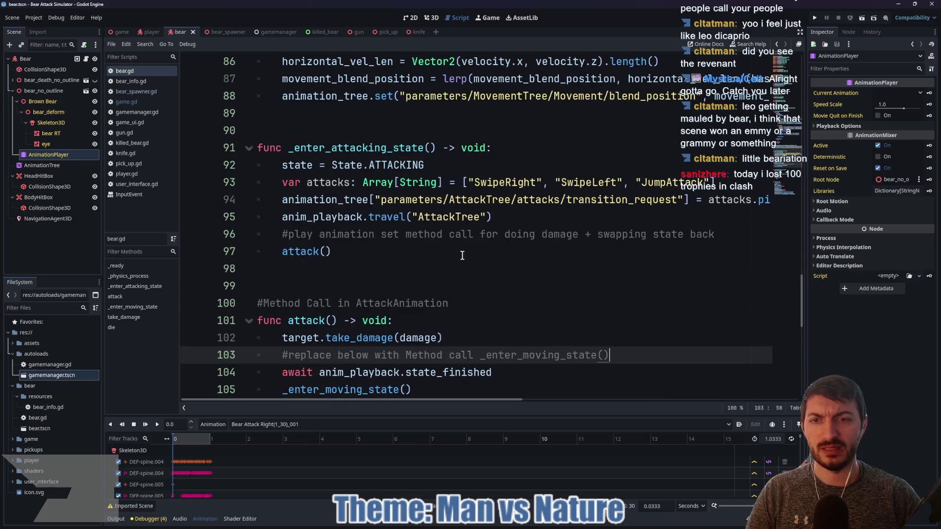
click(400, 234)
drag(721, 234, 279, 234)
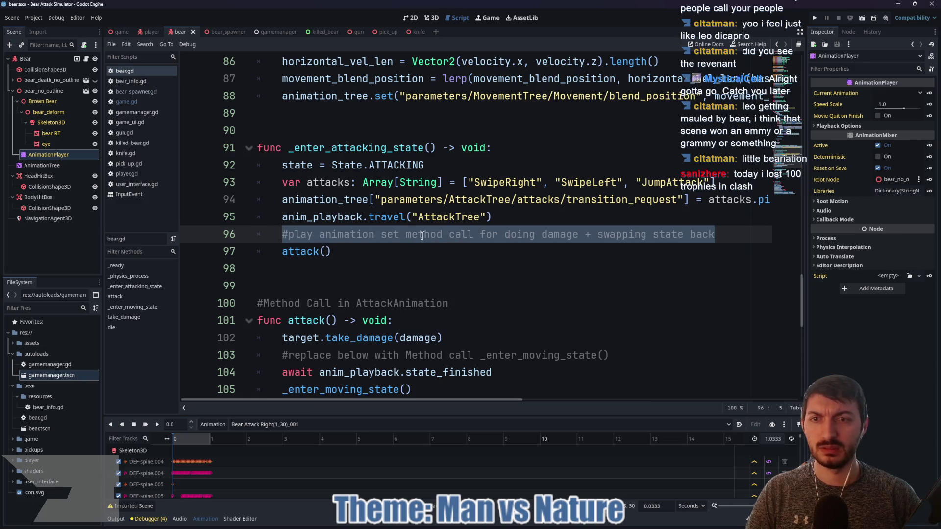
scroll(436, 233, down, 1)
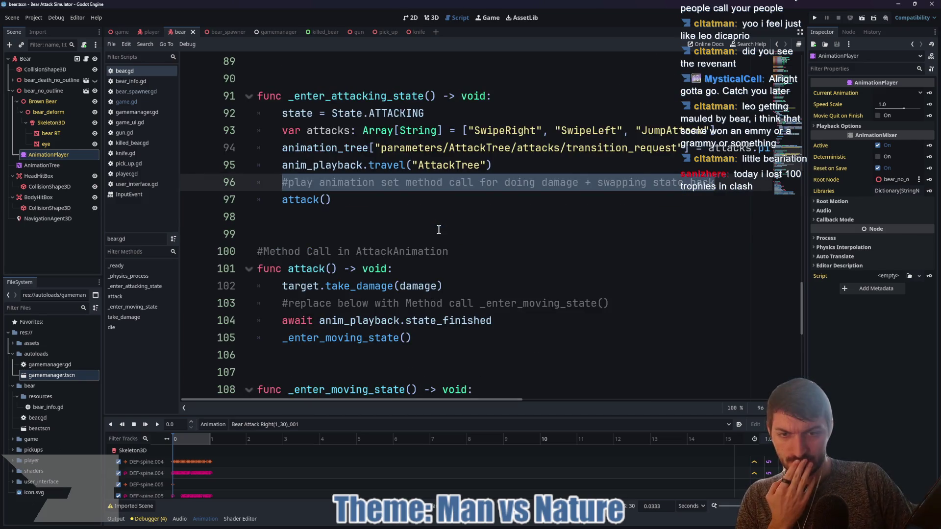
scroll(440, 230, up, 1)
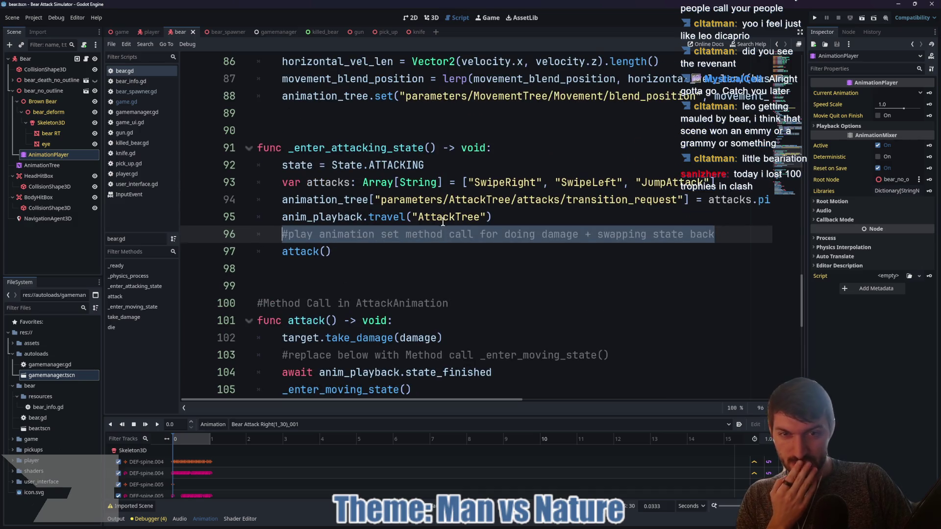
- Check the attack() call, then open the gun scene with its gun.gd script
mouse_move(416, 400)
mouse_down()
mouse_move(555, 405)
mouse_move(383, 405)
mouse_up()
click(382, 267)
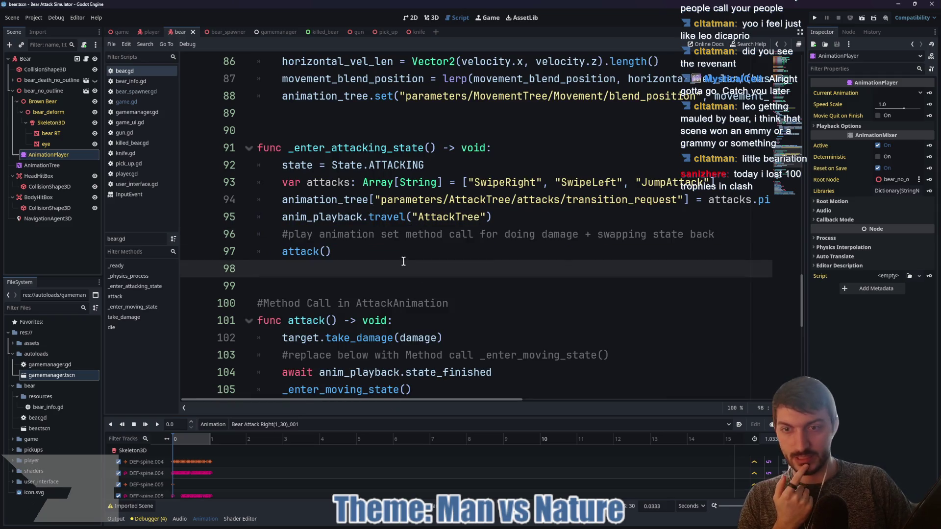
click(364, 240)
click(358, 257)
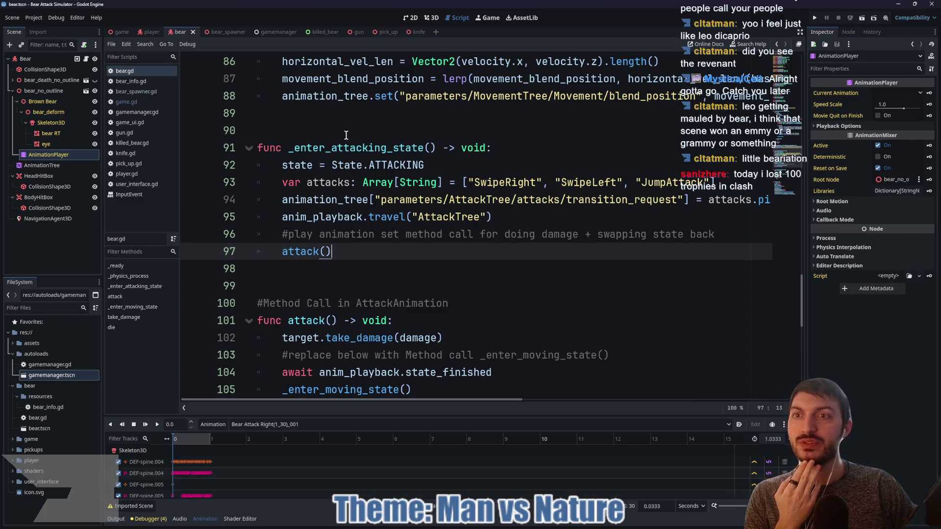
click(359, 32)
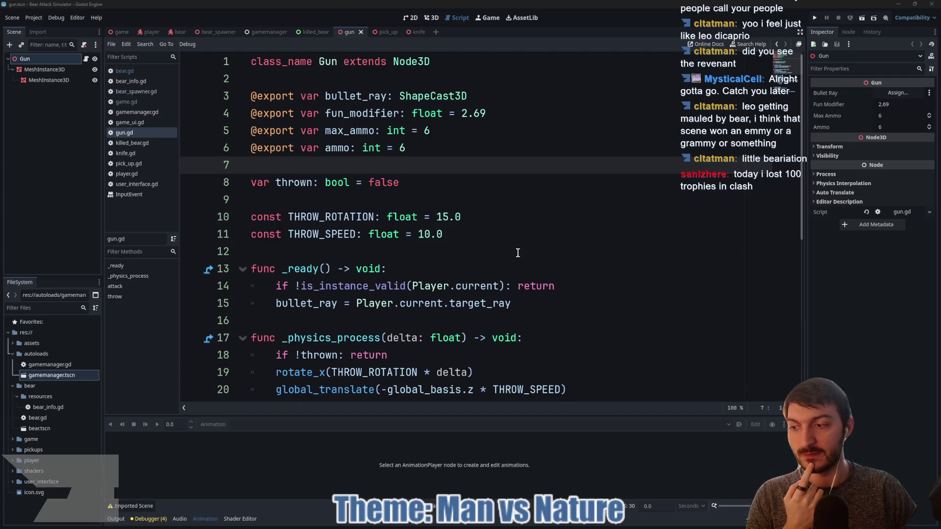
- Add a blank line at line 16 after gun.gd's _ready function
click(386, 200)
scroll(386, 199, down, 1)
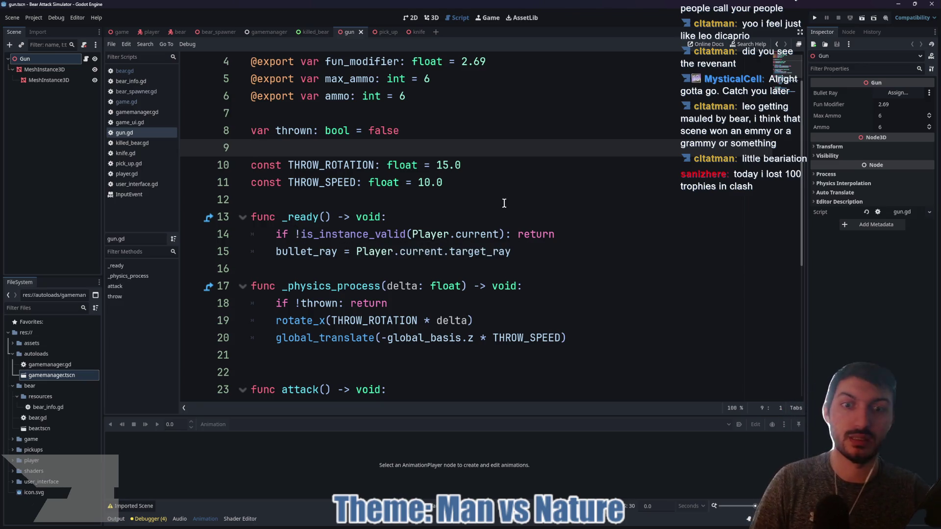
scroll(393, 230, down, 1)
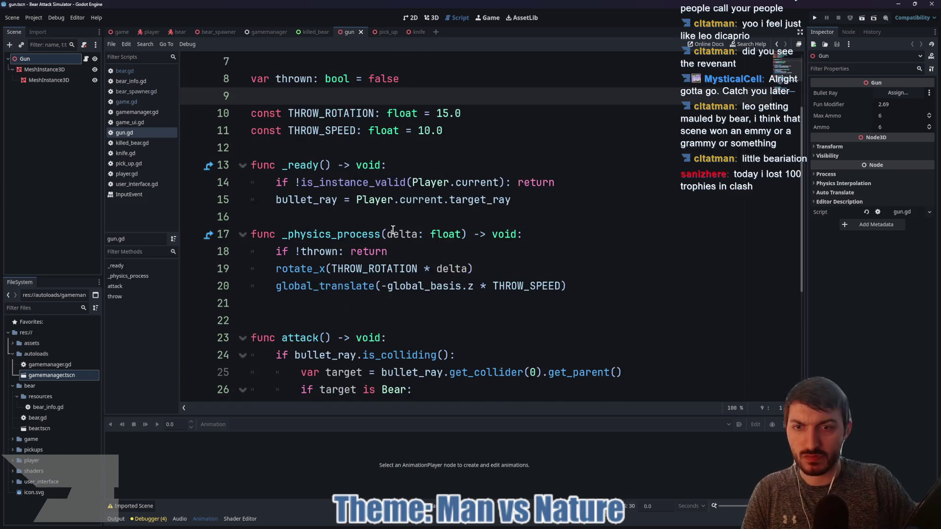
click(341, 221)
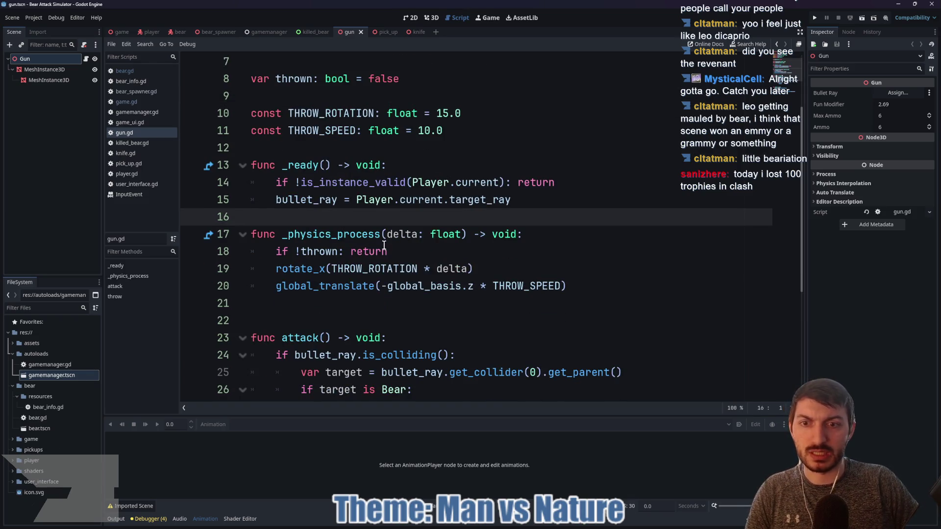
scroll(401, 251, down, 1)
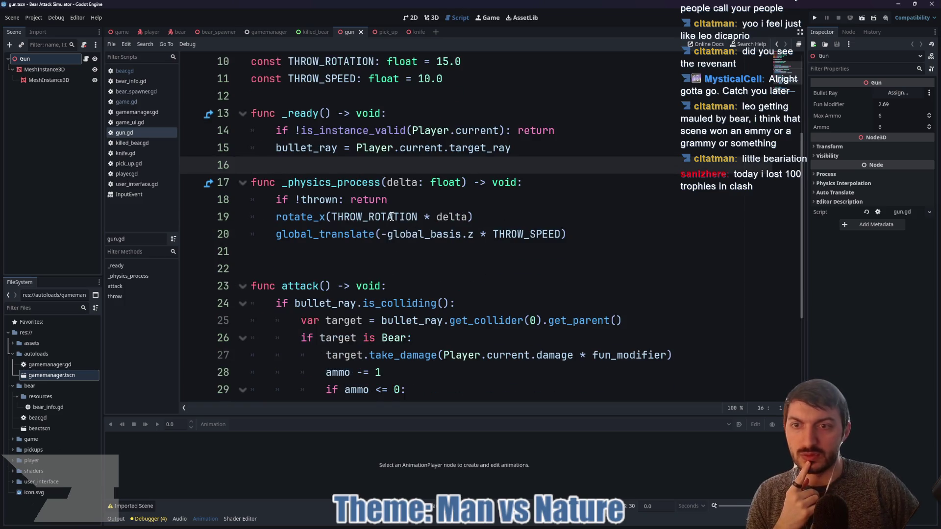
key(Return)
- Inspect global_basis and the attack code, then view the pick_up and knife.gd scripts
click(463, 251)
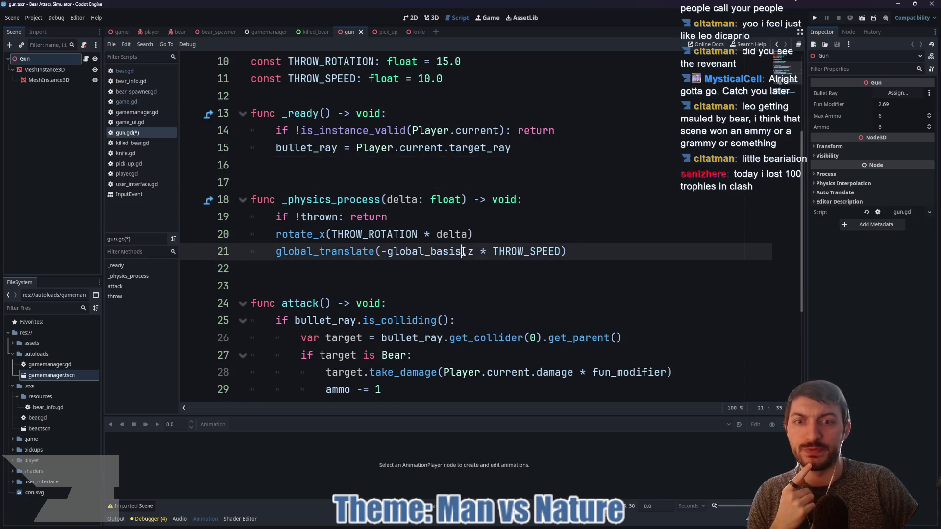
double_click(462, 252)
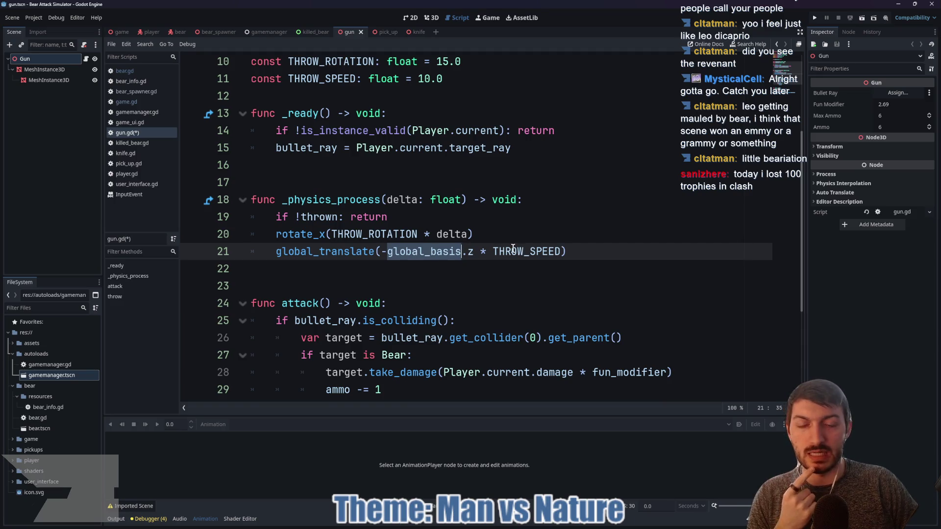
scroll(559, 250, down, 2)
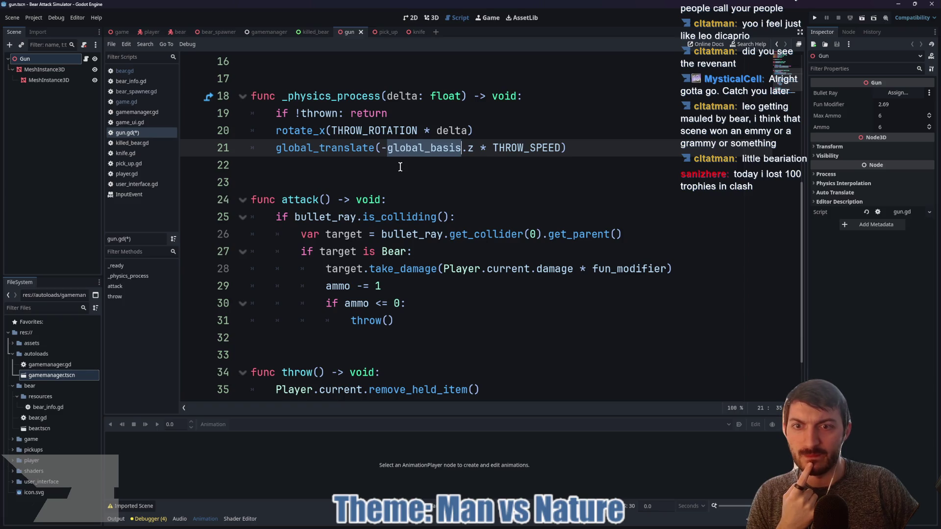
scroll(419, 179, down, 2)
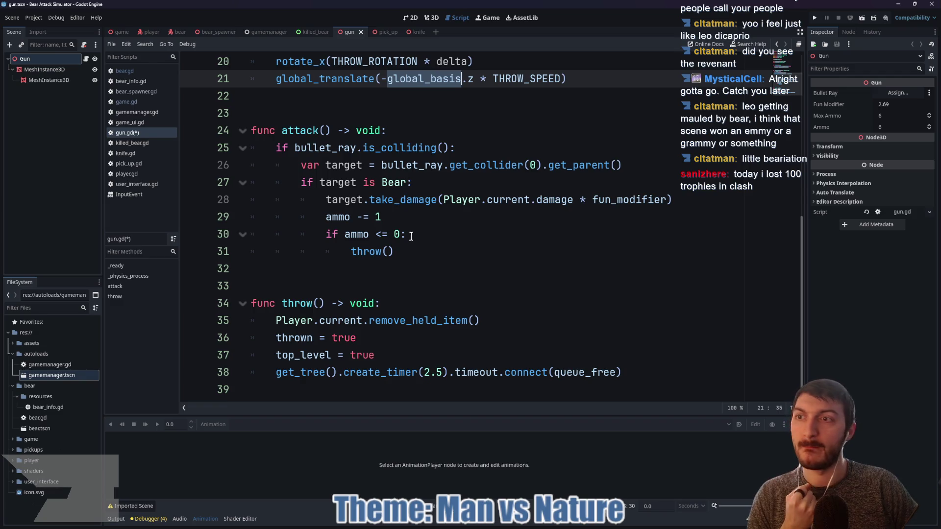
click(383, 34)
click(417, 31)
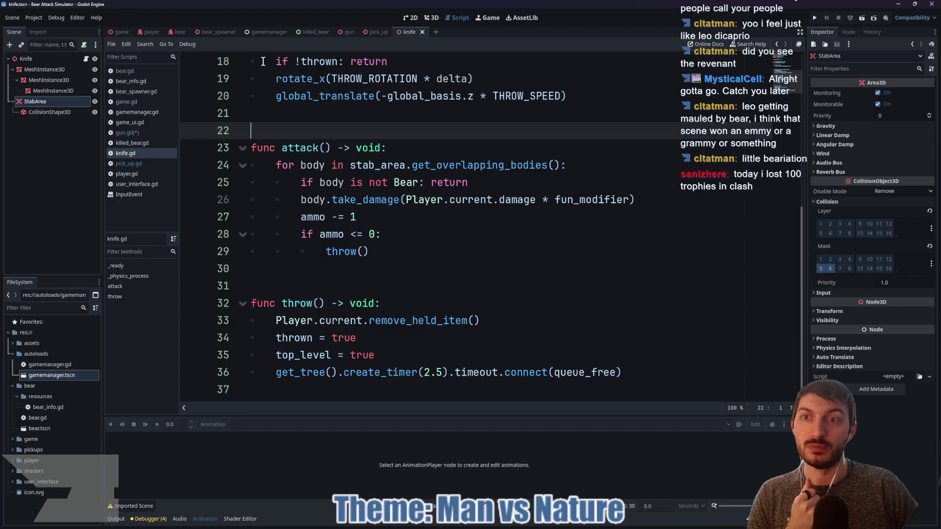
- Return to the bear scene, select the root Bear node, and orbit its 3D model
click(180, 33)
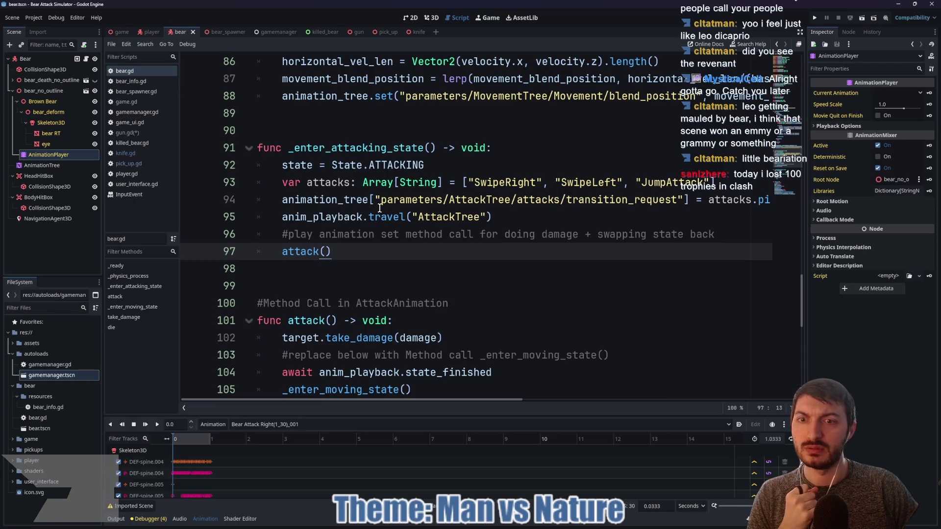
click(87, 59)
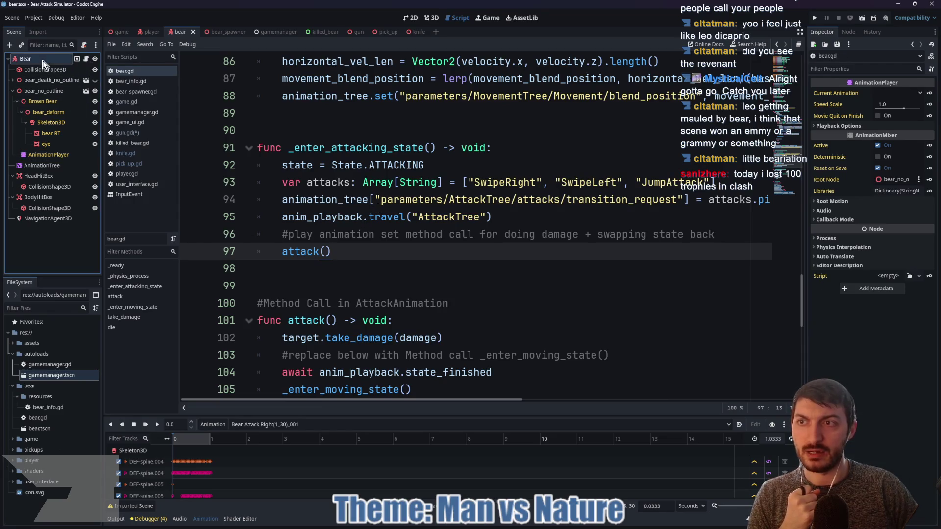
click(432, 18)
mouse_move(470, 220)
mouse_down()
mouse_move(543, 221)
mouse_move(279, 233)
mouse_move(448, 225)
mouse_move(351, 234)
mouse_up()
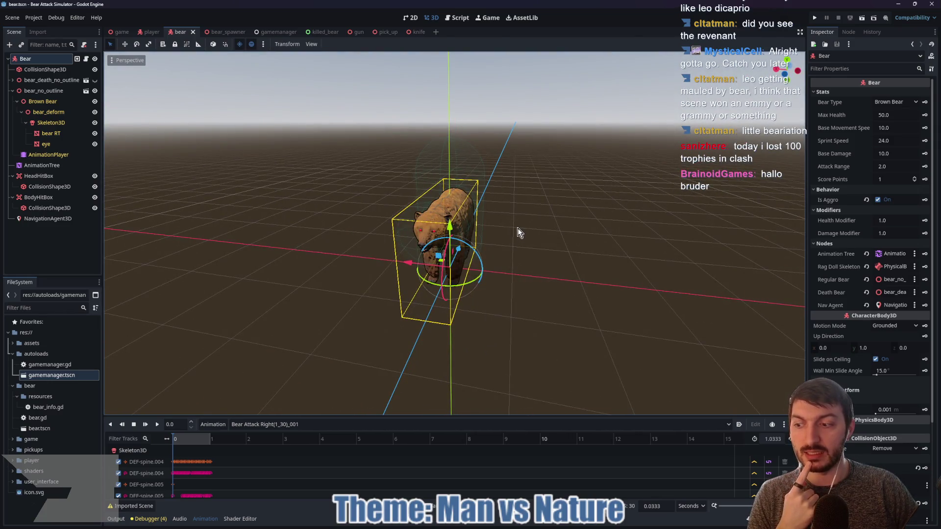
- View the bear from the front, then run the project from the main game scene
mouse_move(546, 248)
mouse_down()
mouse_move(442, 249)
mouse_move(470, 254)
mouse_move(579, 231)
mouse_move(682, 229)
mouse_move(628, 273)
mouse_move(475, 267)
mouse_move(481, 240)
mouse_move(755, 234)
mouse_move(501, 236)
mouse_up()
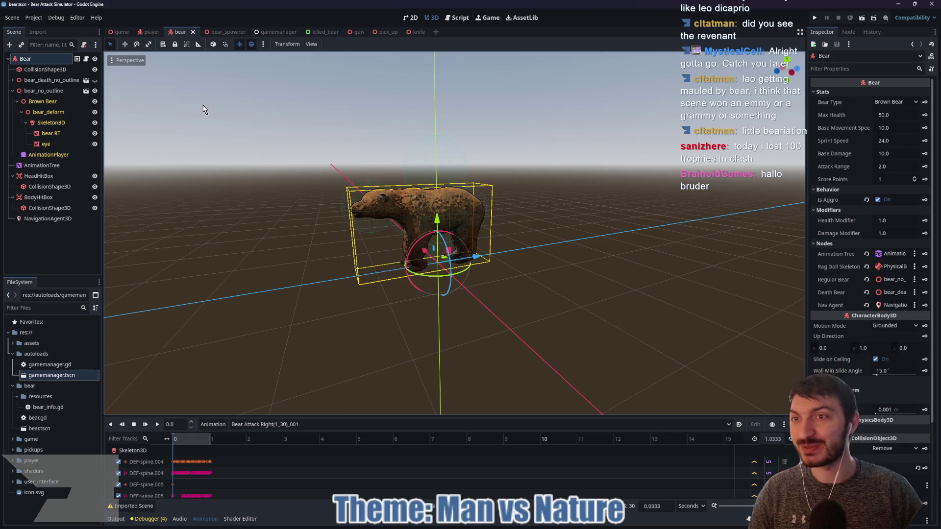
click(122, 32)
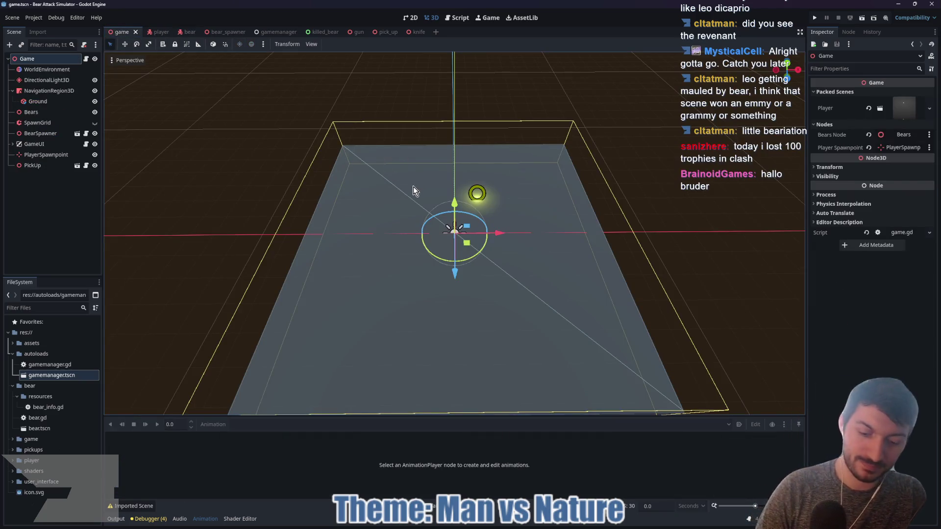
key(F5)
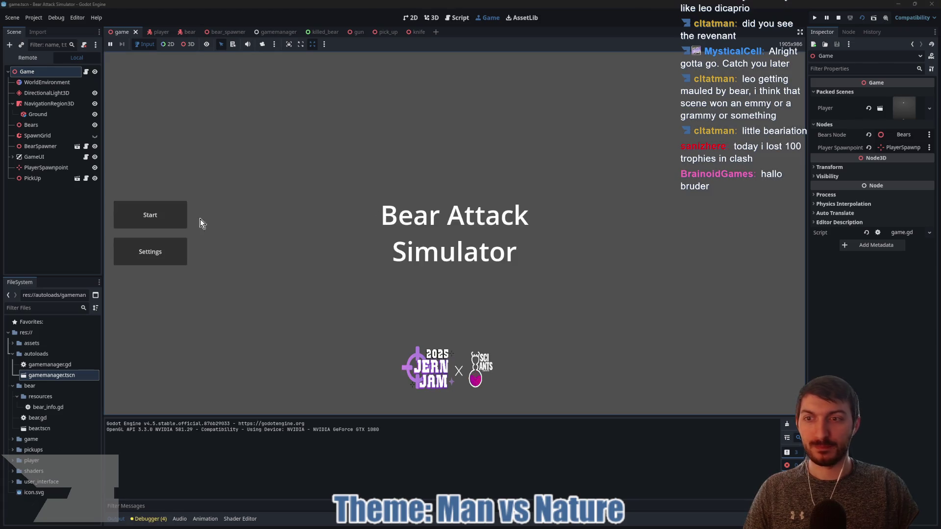
- Try the Settings option on the Bear Attack Simulator title screen
click(179, 260)
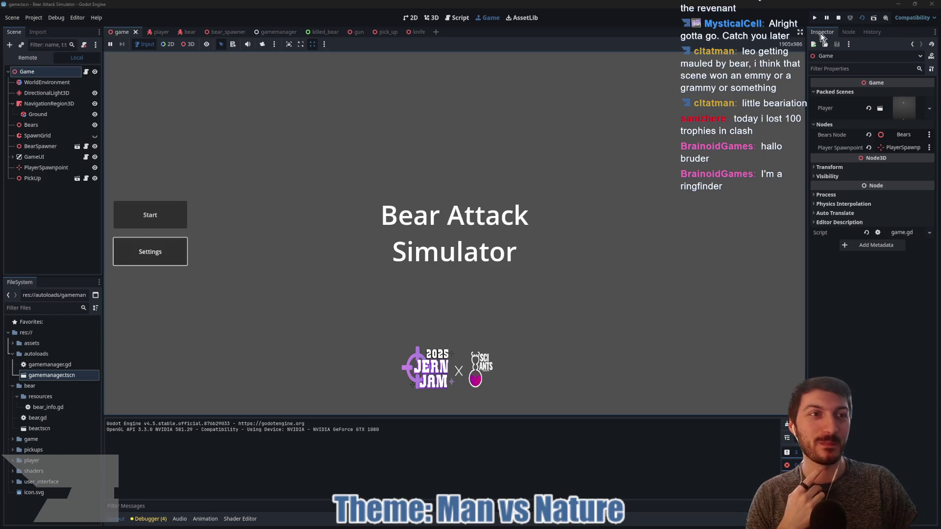
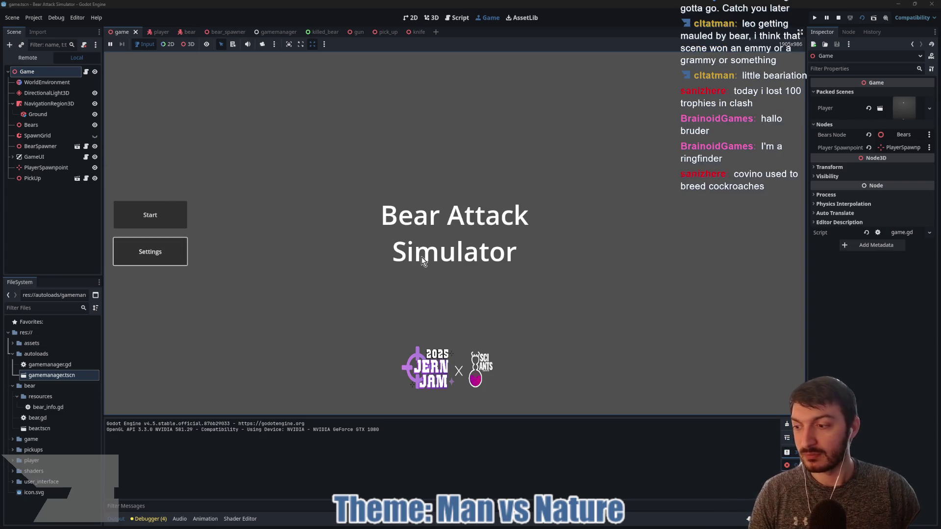
- Sketch marks over the empty areas below the title and lower-left of the menu, then clear them
mouse_move(390, 273)
mouse_down()
mouse_move(542, 305)
mouse_move(510, 311)
mouse_up()
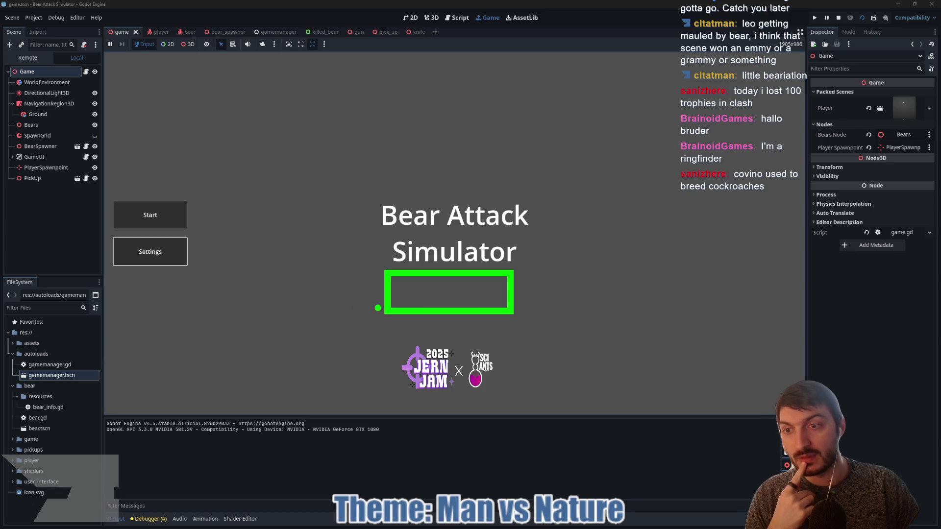
mouse_move(120, 338)
mouse_down()
mouse_move(230, 407)
mouse_move(312, 328)
mouse_move(130, 340)
mouse_up()
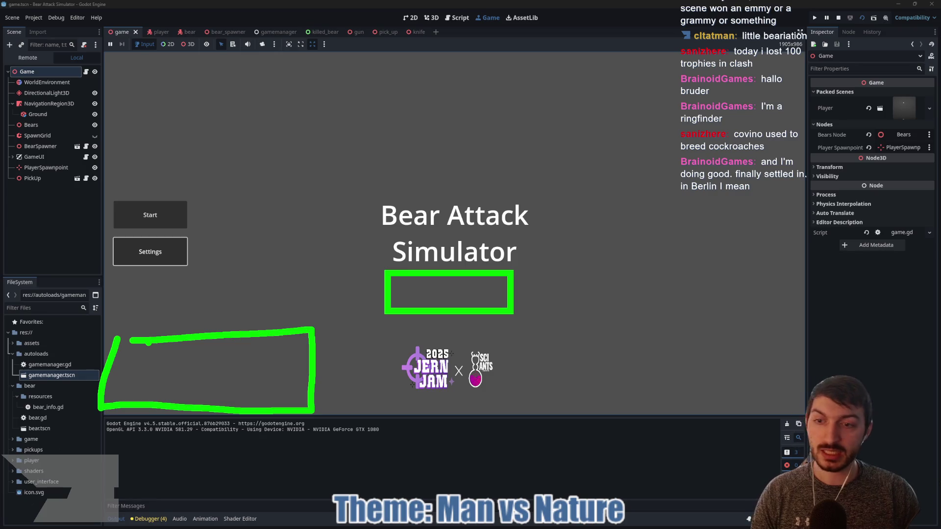
key(Escape)
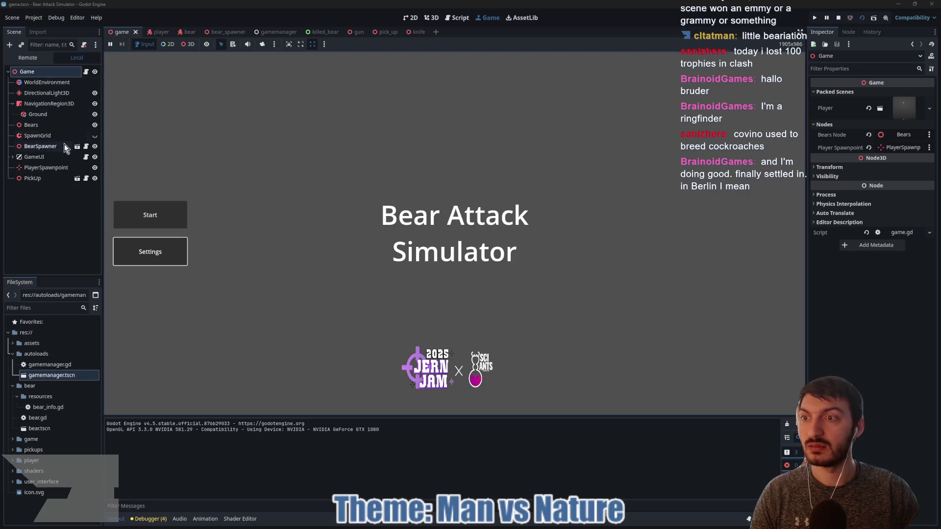
- In the Remote tree under GameUI, inspect BearFactPanel, ScoreVBox and MainMenu and its children
click(12, 157)
scroll(55, 204, down, 3)
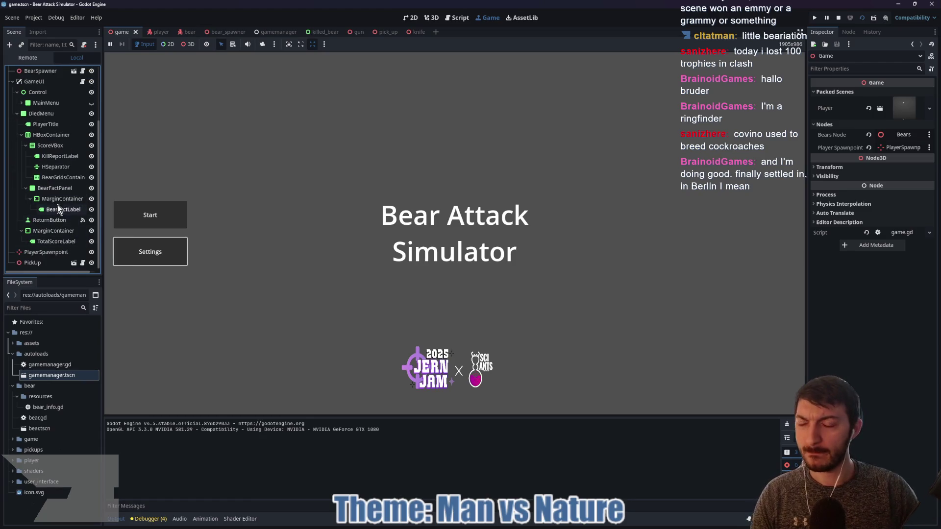
click(43, 218)
click(52, 189)
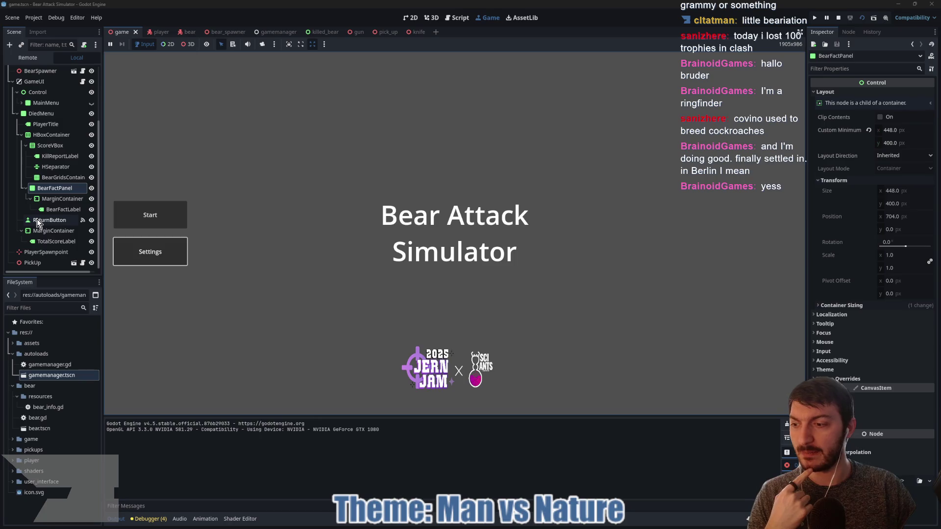
click(66, 156)
click(60, 166)
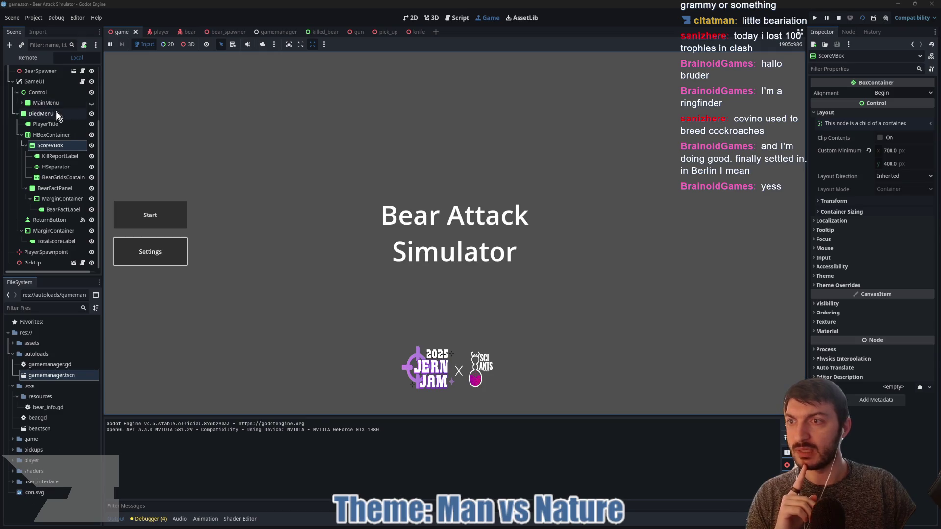
click(45, 103)
click(17, 113)
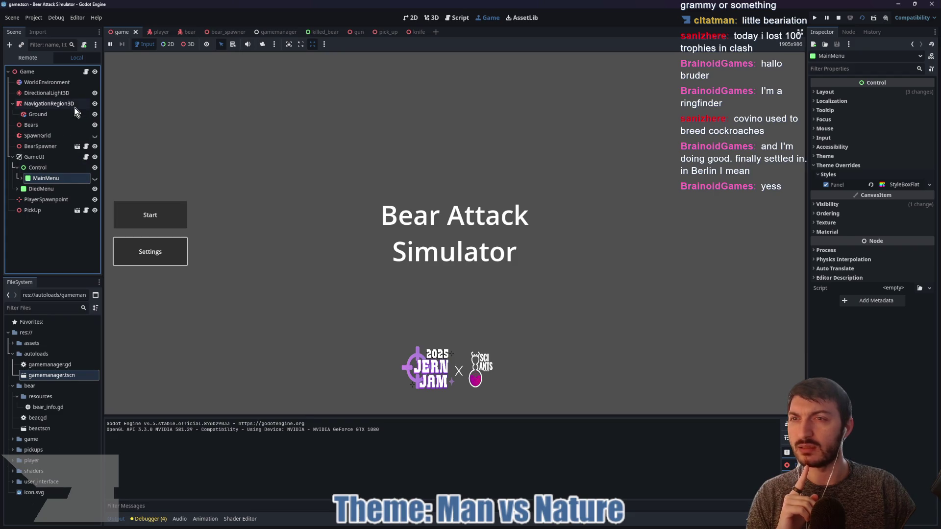
click(21, 179)
- Toggle MainMenu's visibility in the running game, then stop the game and return to the 2D editor
click(92, 171)
click(93, 171)
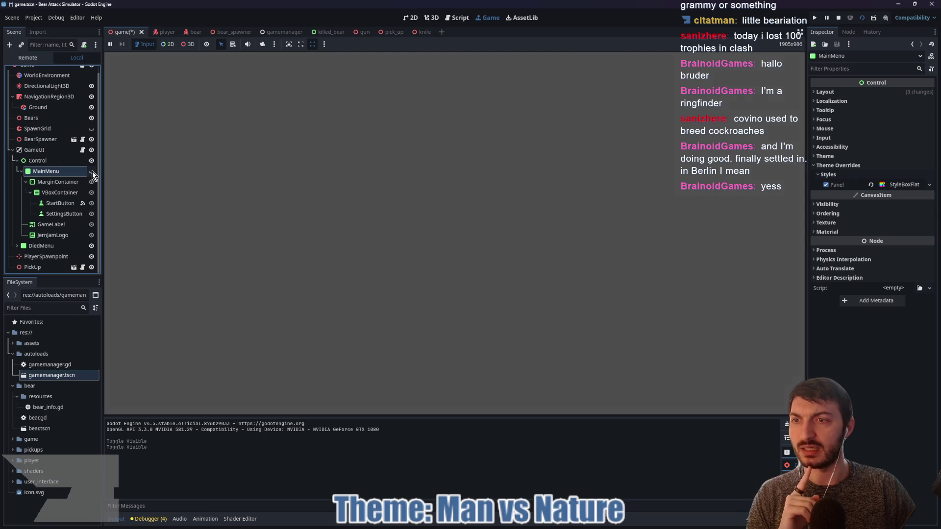
click(92, 171)
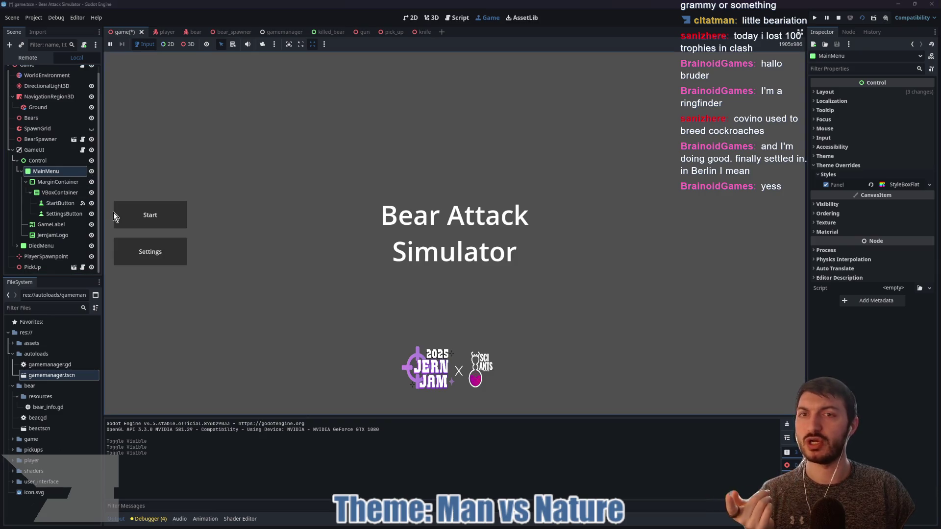
click(839, 19)
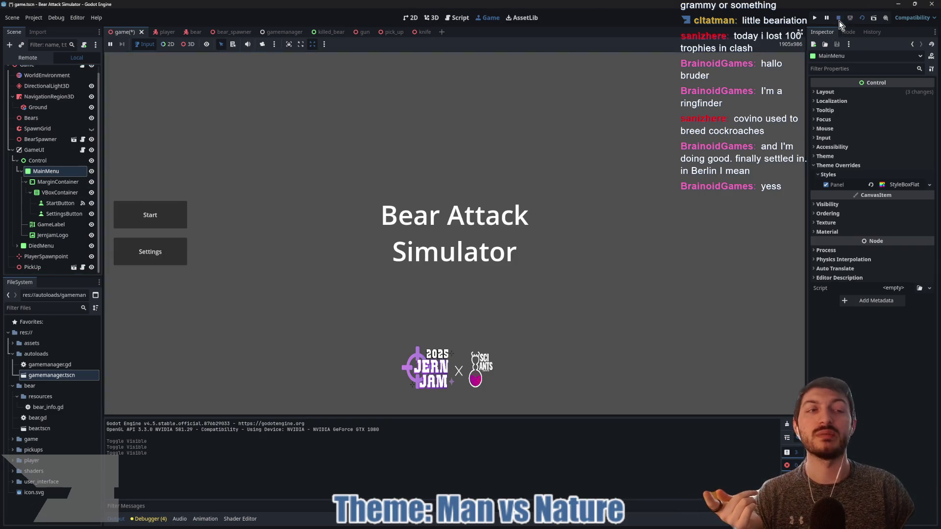
click(409, 17)
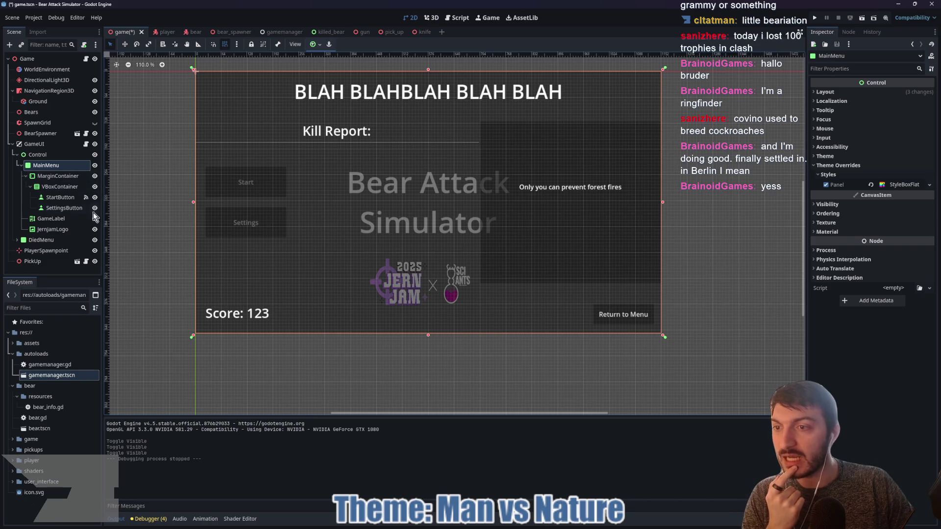
- Hide DiedMenu and try JernjamLogo's Expand Mode options, switching from Keep Size to a fit-to-box mode
click(95, 240)
scroll(463, 211, up, 2)
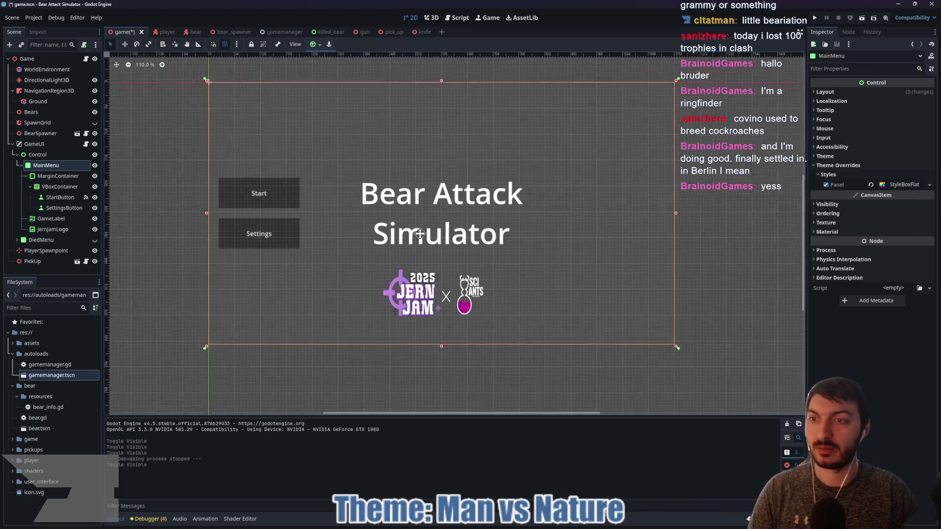
click(425, 267)
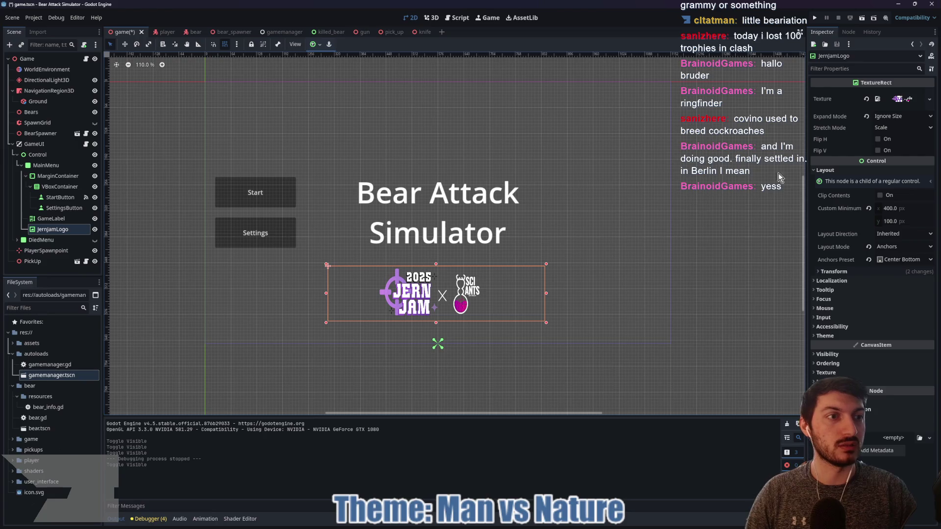
click(883, 118)
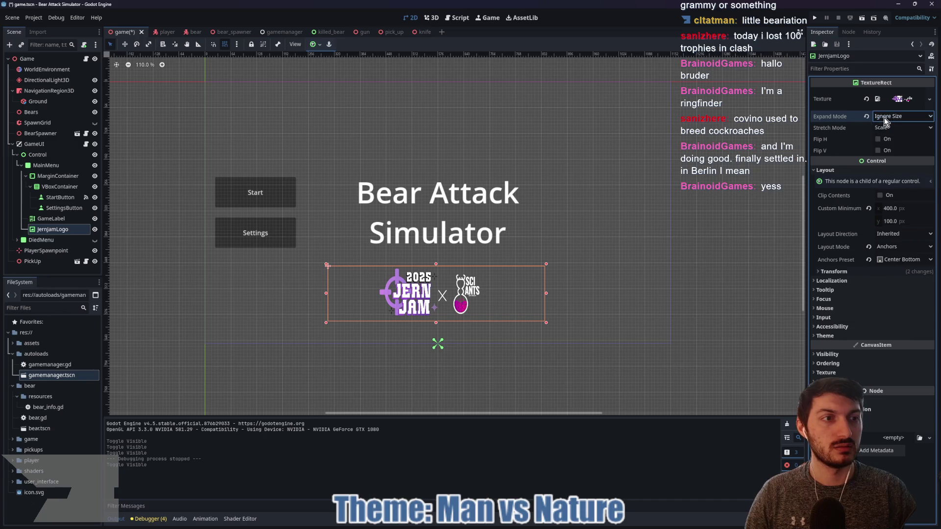
click(884, 128)
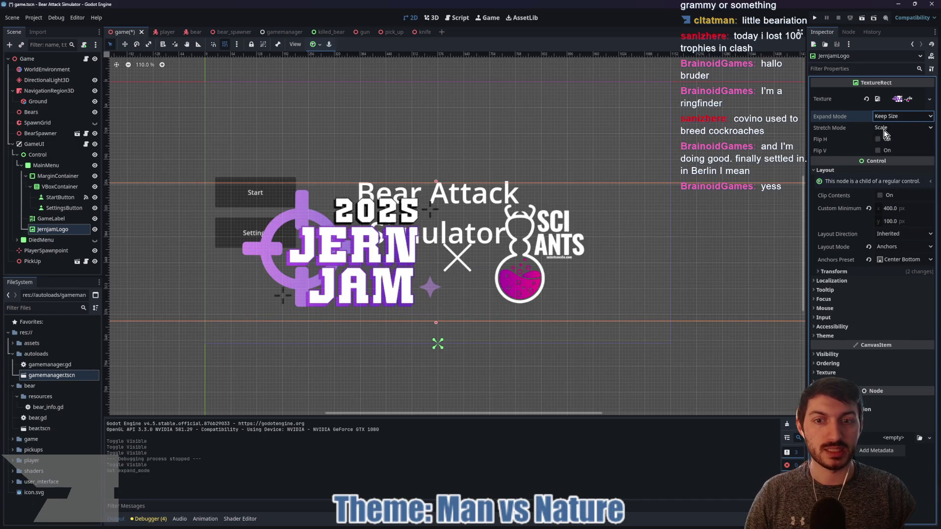
scroll(601, 245, down, 6)
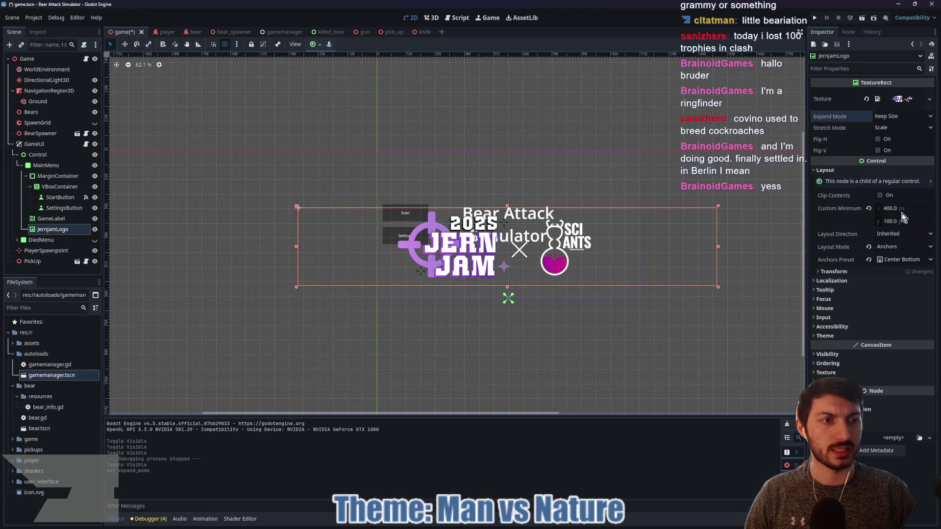
click(888, 118)
click(888, 142)
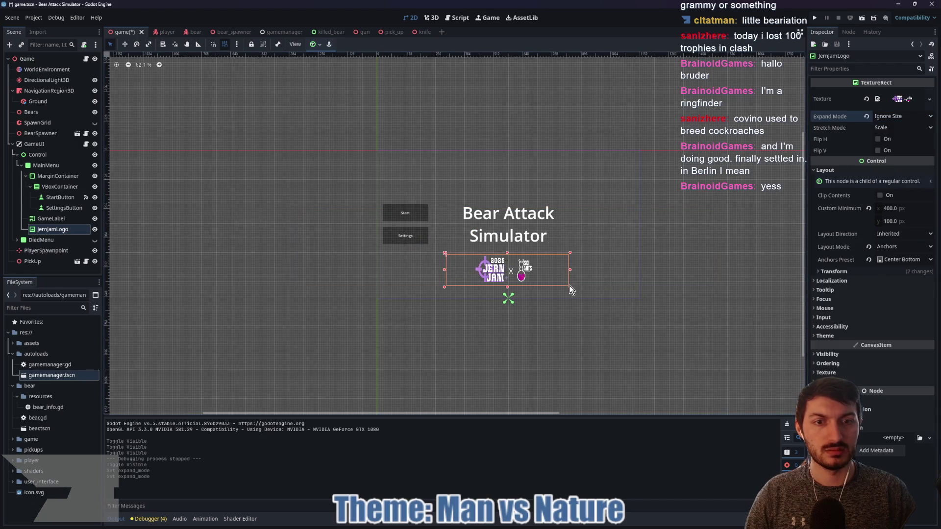
- Make the logo box wider and shorter, then move it just below and right of the title
drag(570, 286, 581, 287)
drag(512, 253, 562, 283)
key(w)
key(f)
scroll(511, 260, up, 3)
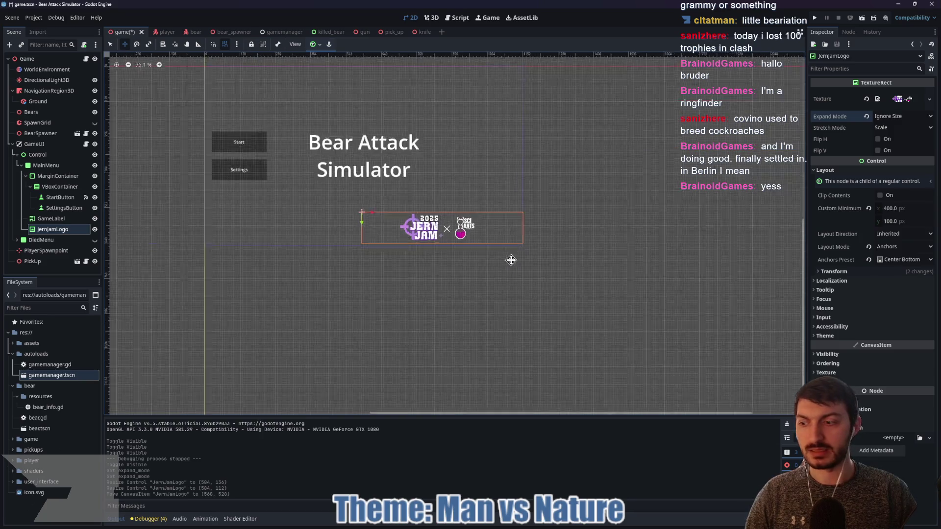
drag(364, 306, 575, 301)
scroll(541, 292, up, 5)
key(w)
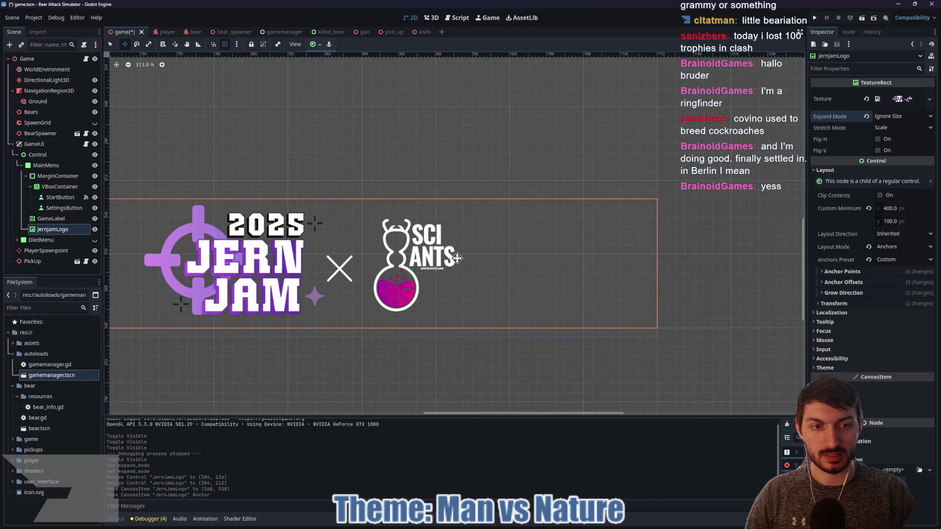
drag(456, 259, 460, 265)
scroll(499, 278, down, 3)
- Snap the logo's anchor to its bottom-right corner and apply the Bottom Right anchor preset
key(q)
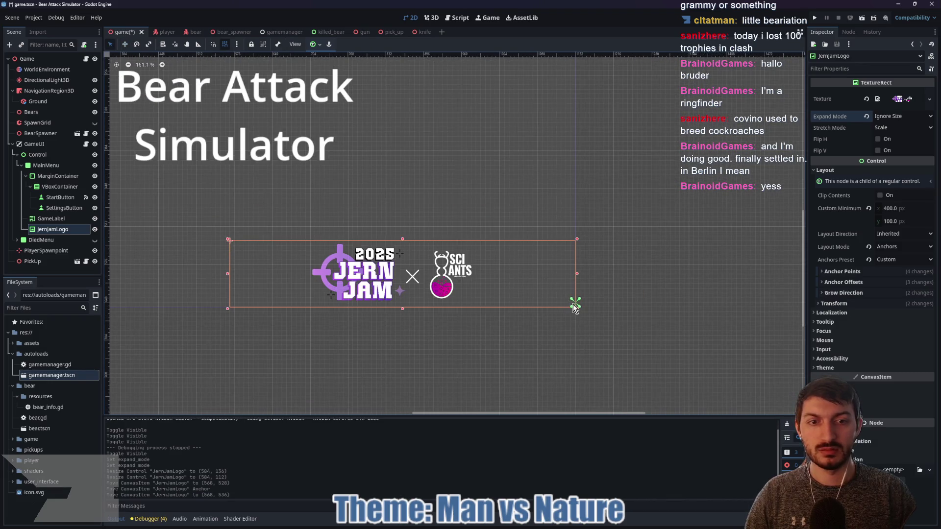
drag(576, 305, 576, 307)
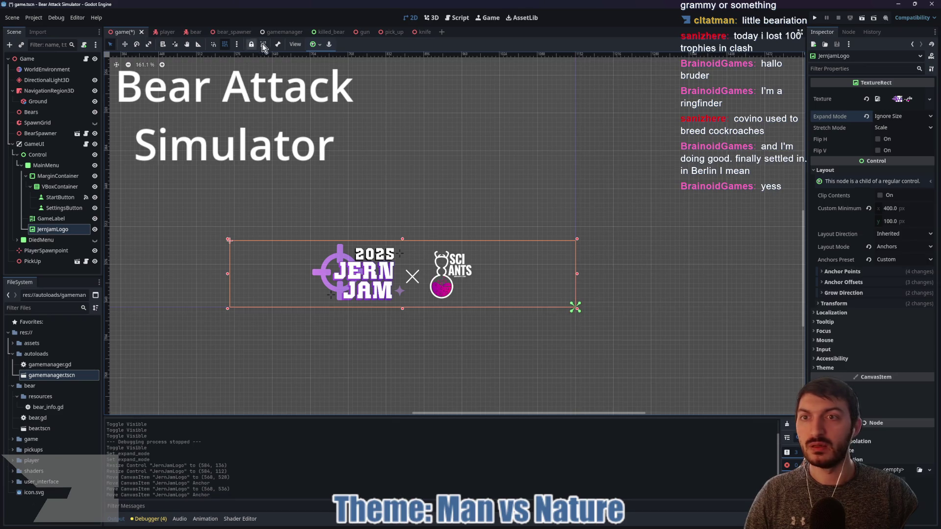
click(314, 45)
click(344, 104)
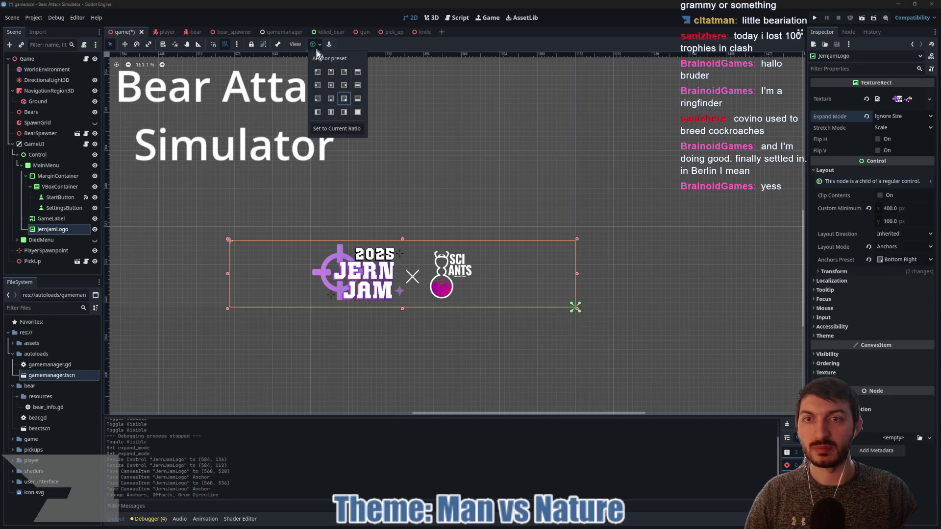
scroll(481, 237, down, 6)
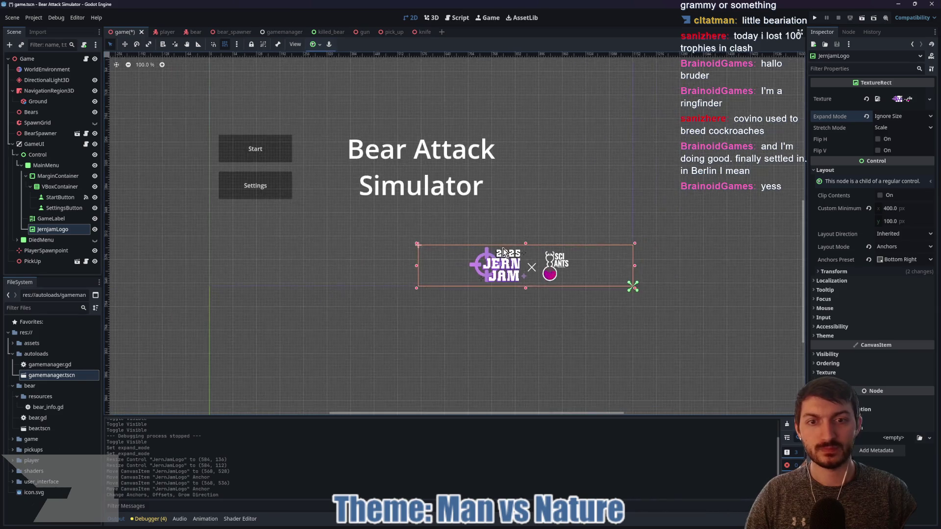
drag(507, 211, 503, 250)
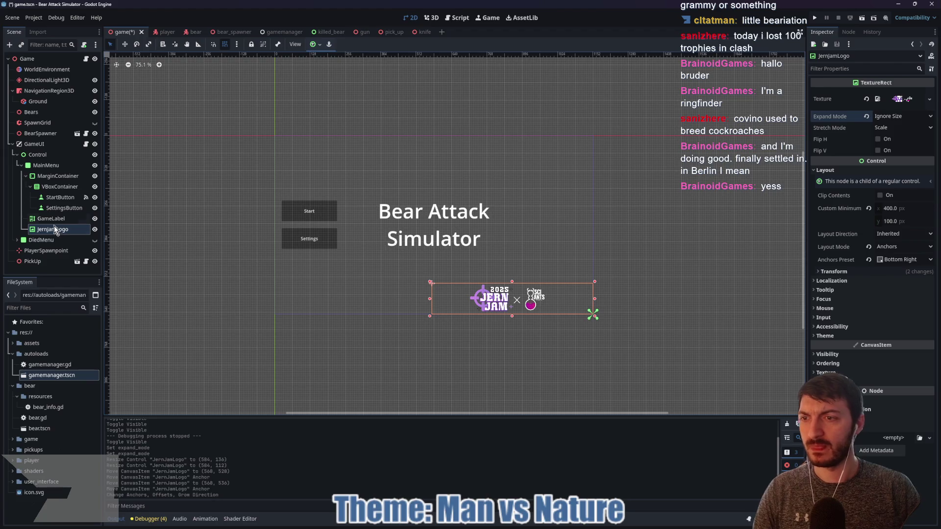
- Move StartButton directly under MarginContainer and delete the VBoxContainer along with its Settings button
click(55, 198)
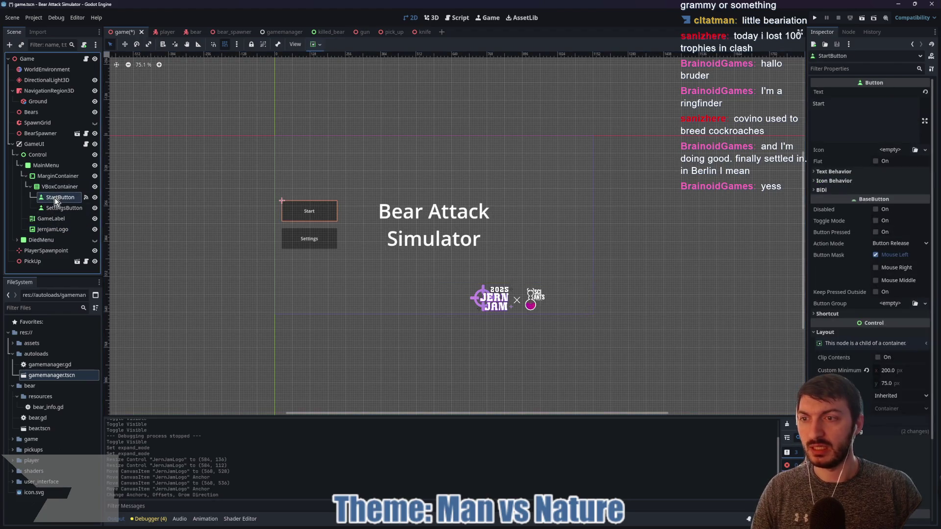
drag(55, 198, 37, 181)
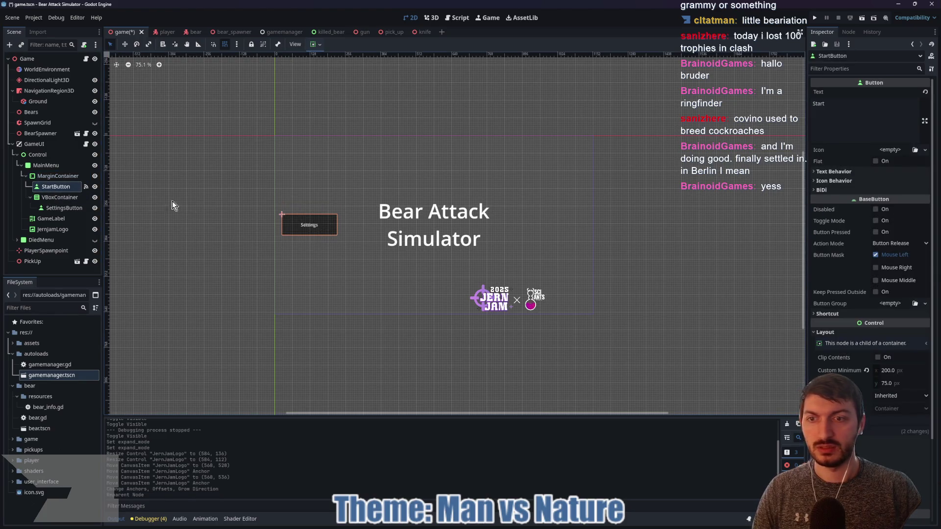
click(68, 209)
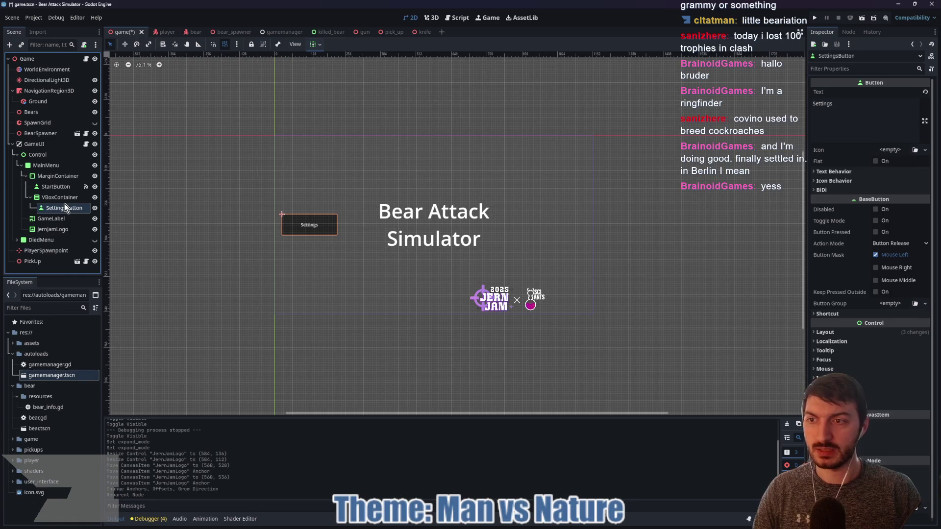
ctrl+click(63, 199)
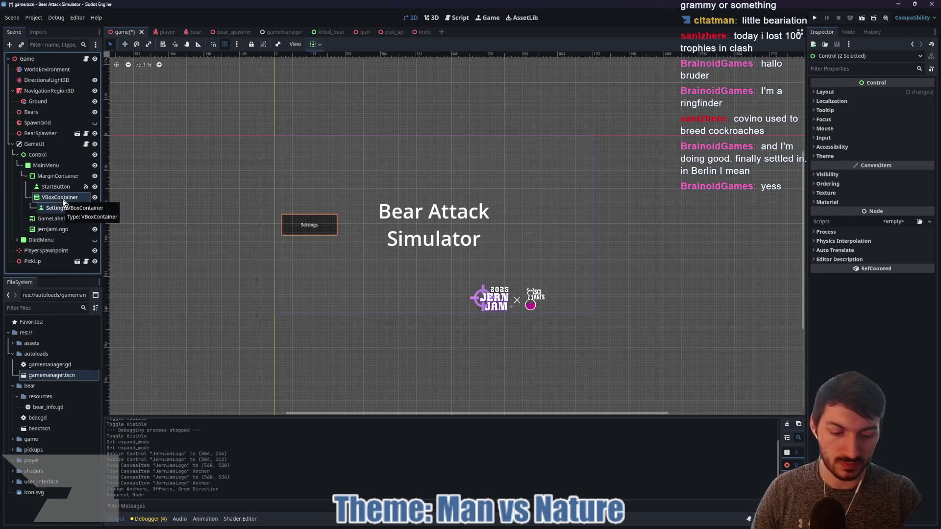
key(Delete)
click(443, 271)
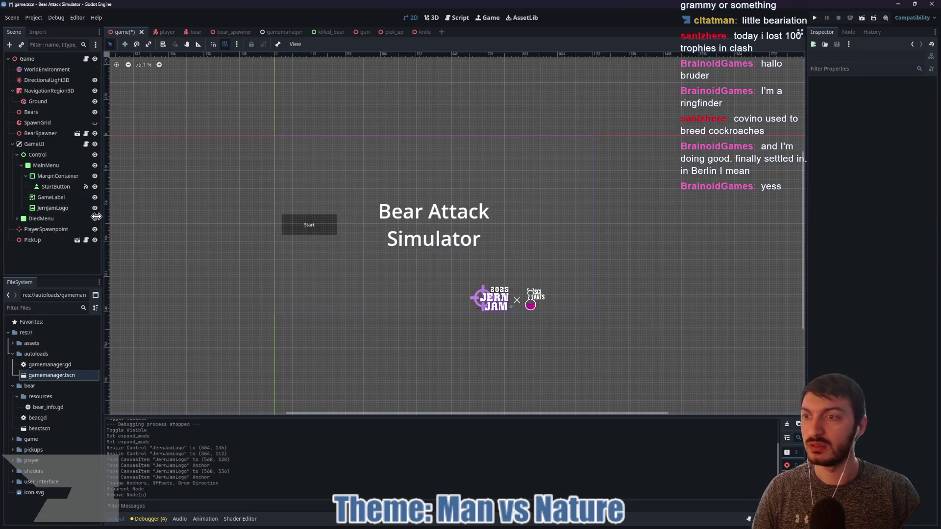
- Set the Start button's horizontal container sizing to Center
click(325, 232)
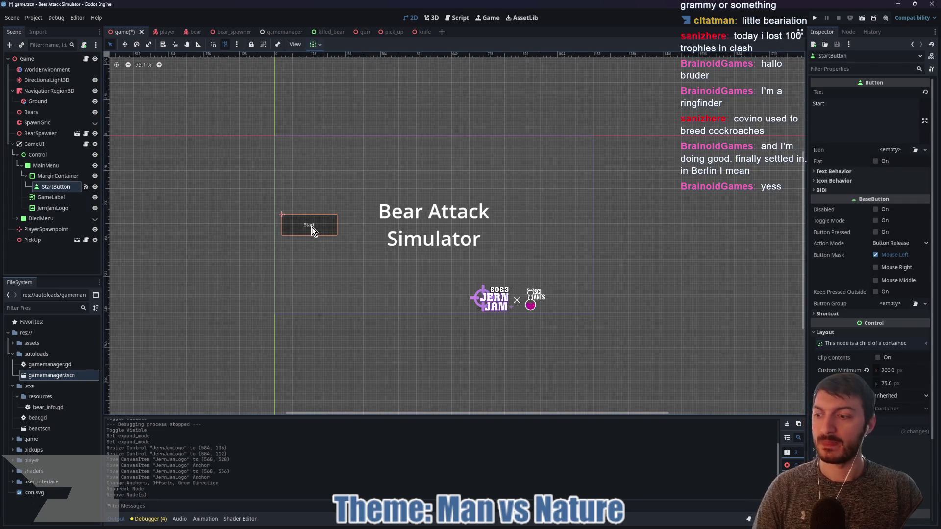
click(316, 44)
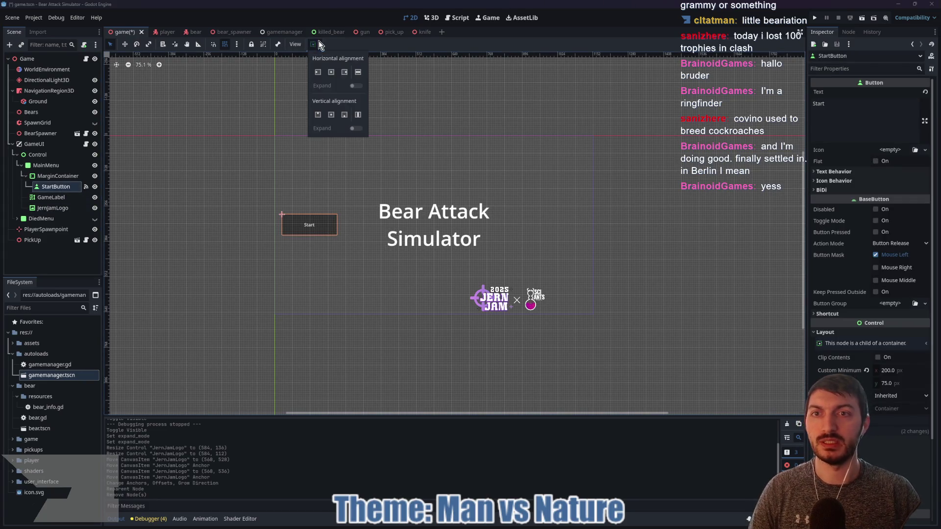
click(331, 72)
click(383, 125)
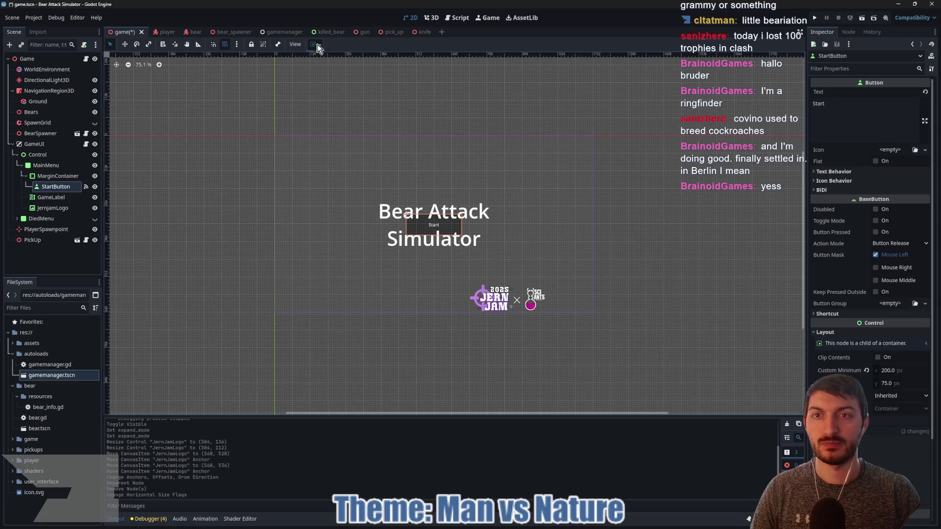
key(w)
click(434, 226)
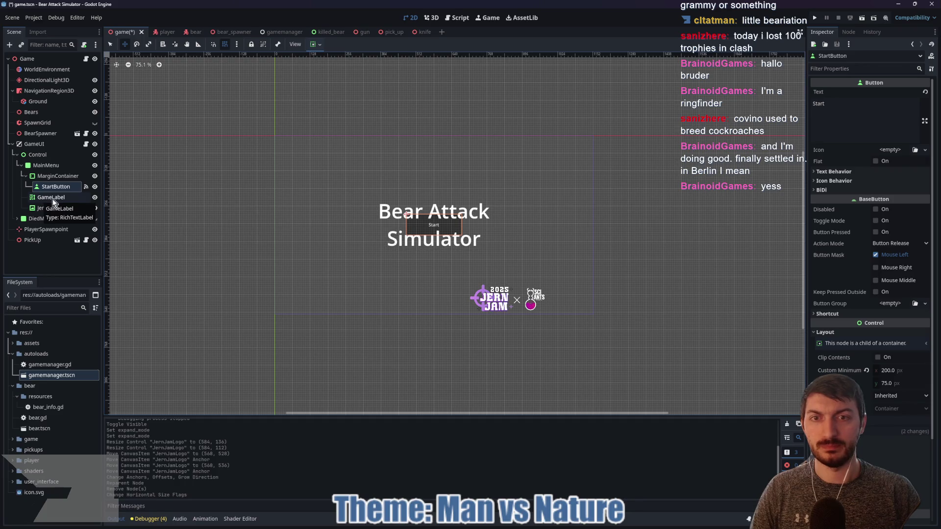
- Give the GameLabel title the Center anchor preset and move it up above the Start button
scroll(427, 225, up, 3)
scroll(427, 225, down, 4)
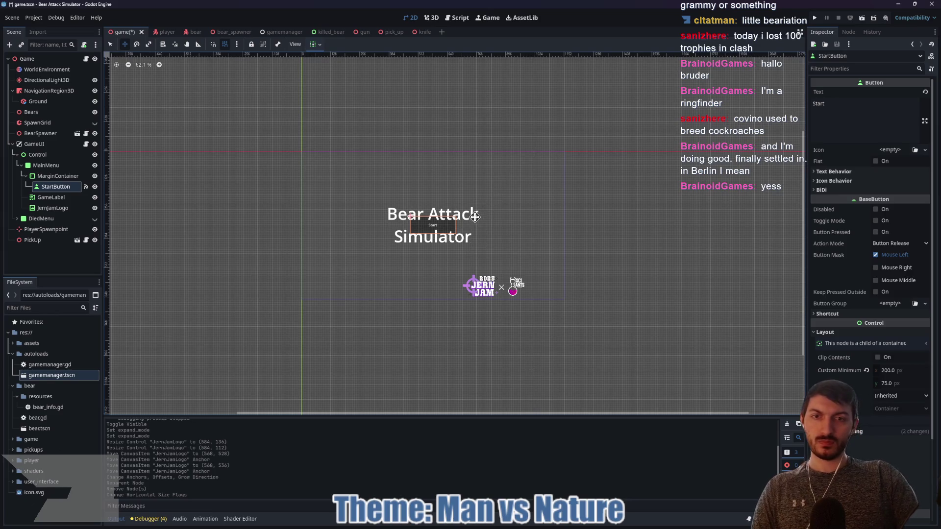
click(386, 212)
drag(435, 222, 437, 209)
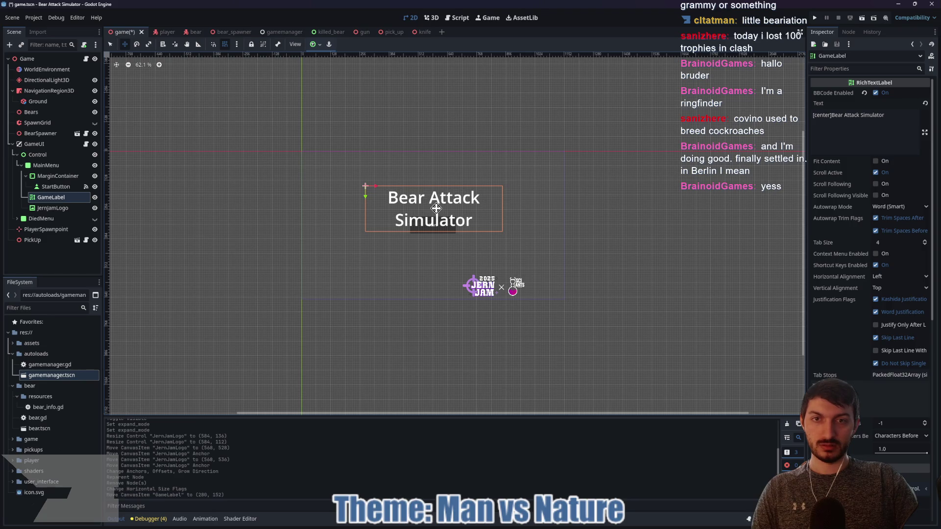
click(317, 44)
click(331, 85)
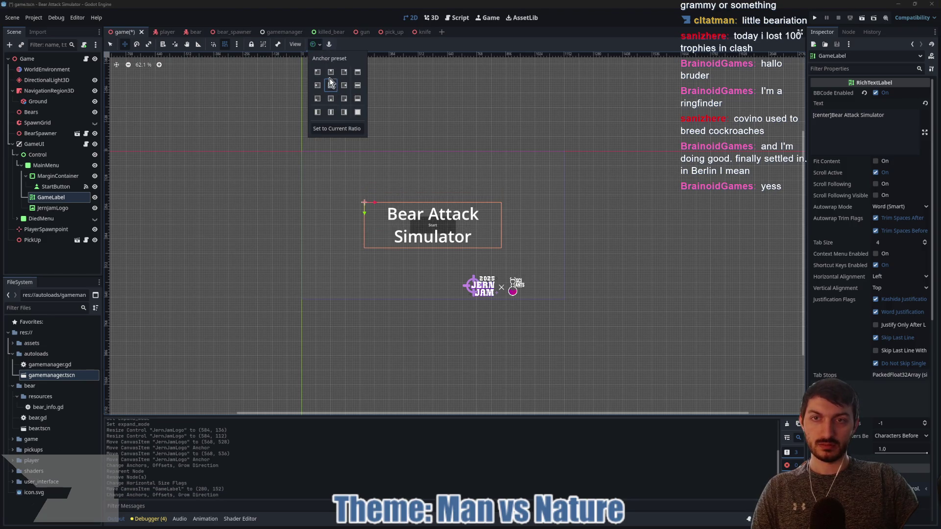
scroll(452, 225, up, 7)
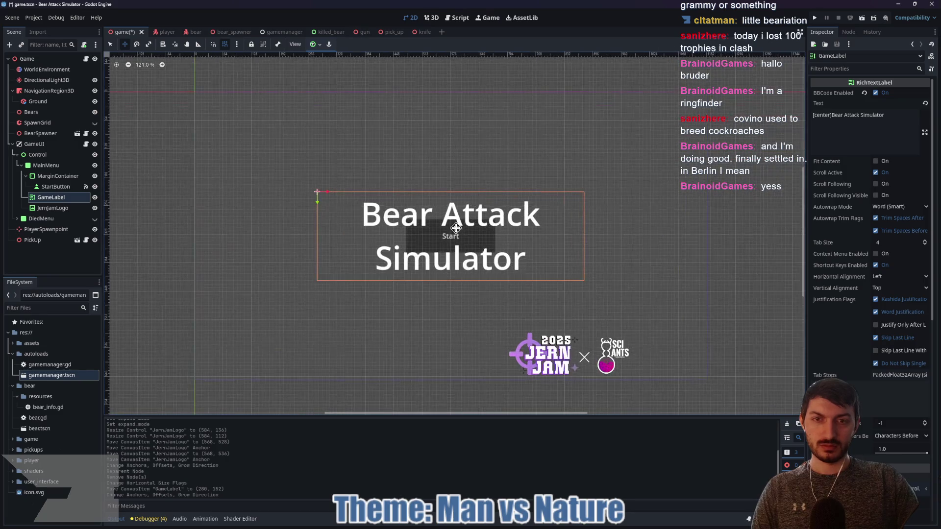
drag(452, 226, 452, 184)
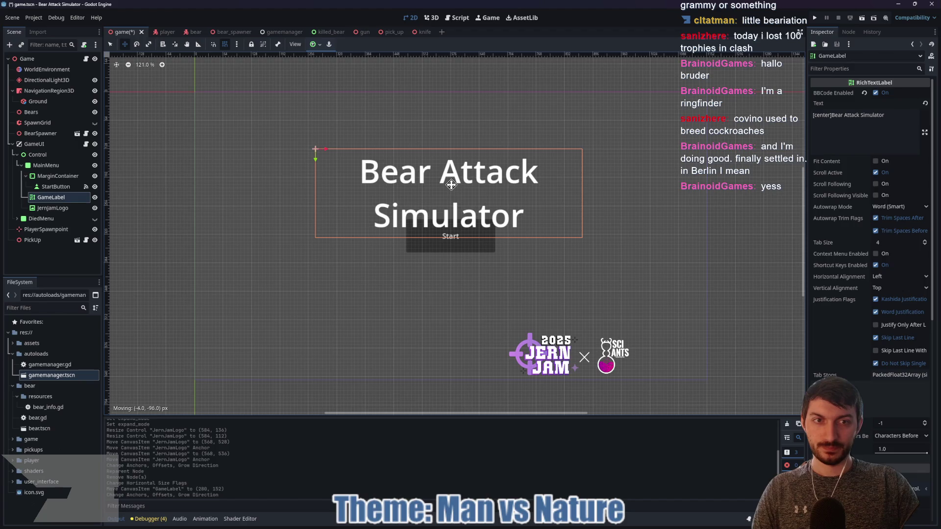
drag(452, 185, 451, 184)
- Check the Start button and margin container, then nudge the title slightly up and right
click(55, 187)
click(448, 243)
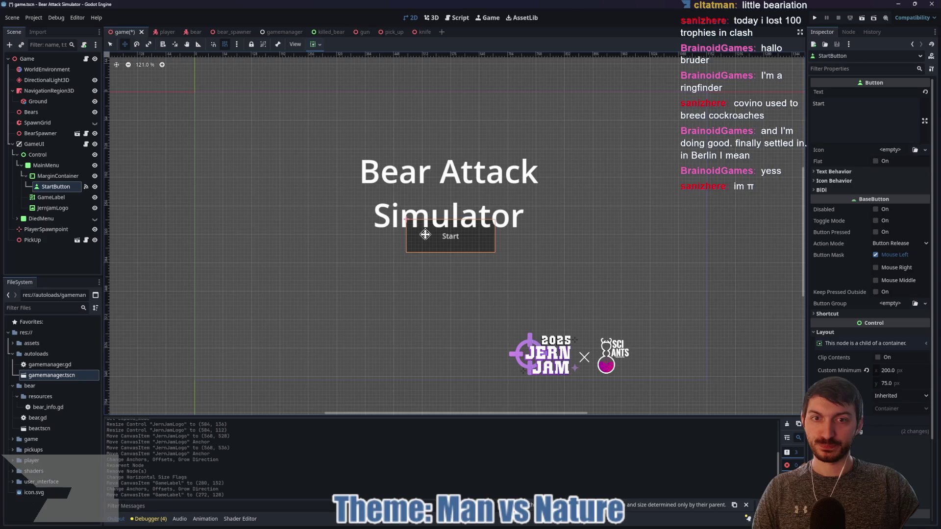
scroll(500, 240, down, 5)
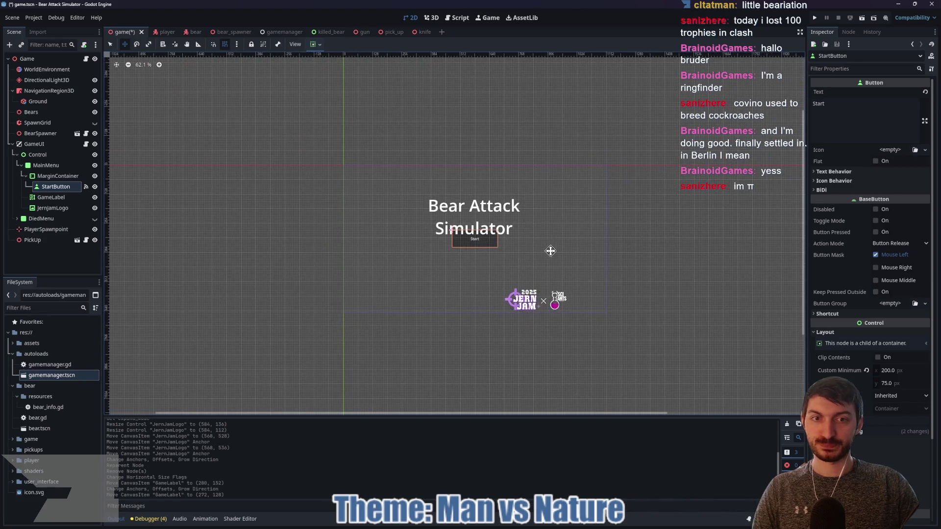
click(52, 176)
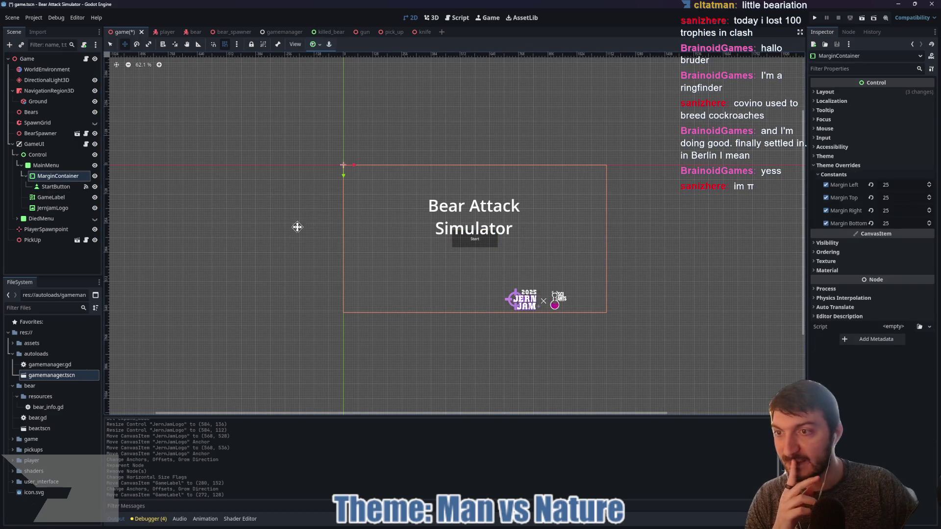
click(51, 197)
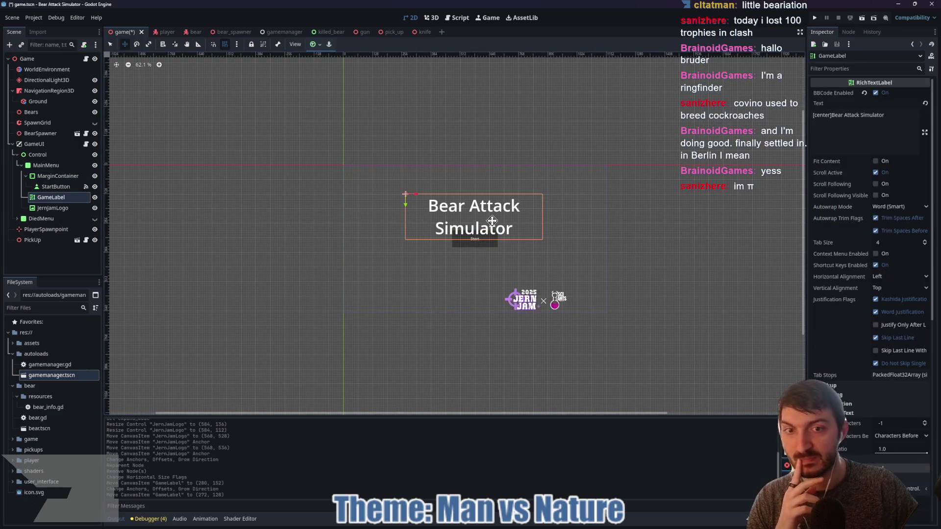
scroll(468, 222, up, 3)
drag(480, 211, 481, 188)
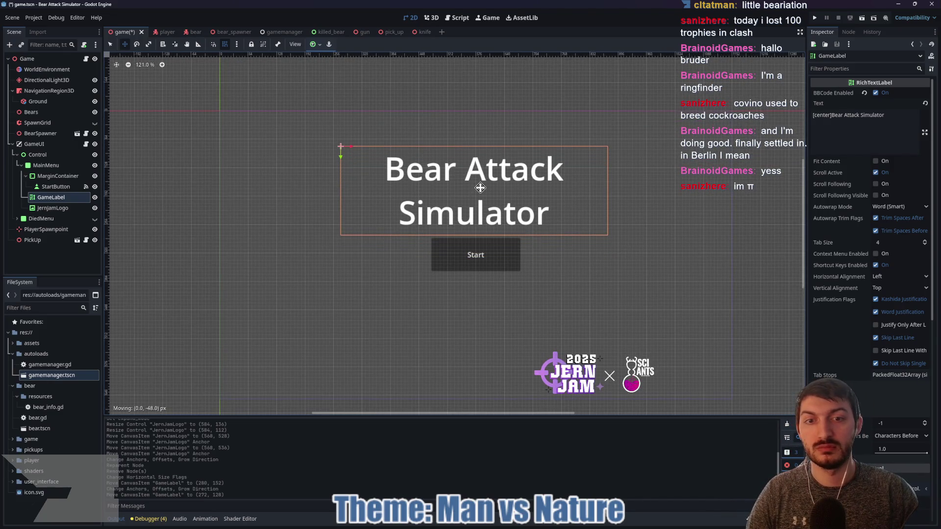
drag(480, 188, 483, 190)
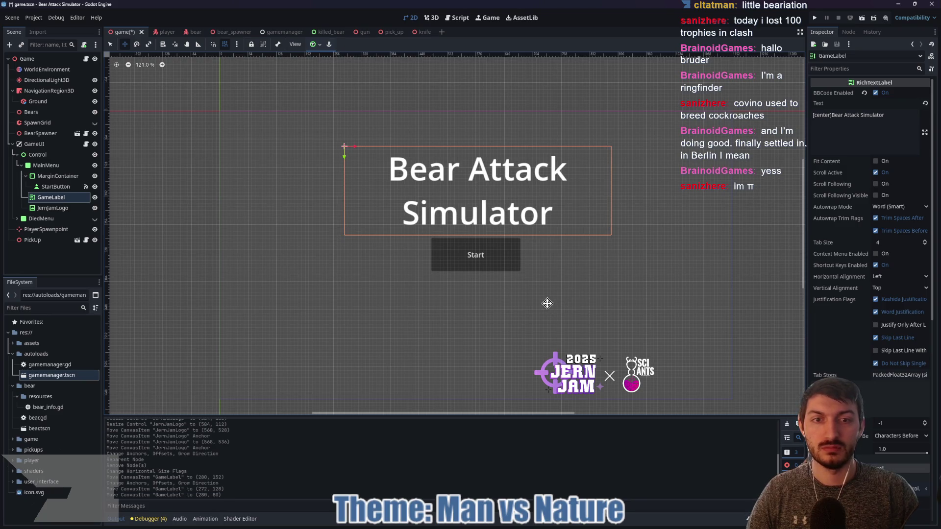
drag(538, 277, 510, 237)
- Select the JernjamLogo image to revisit its anchor presets
key(q)
scroll(531, 231, down, 3)
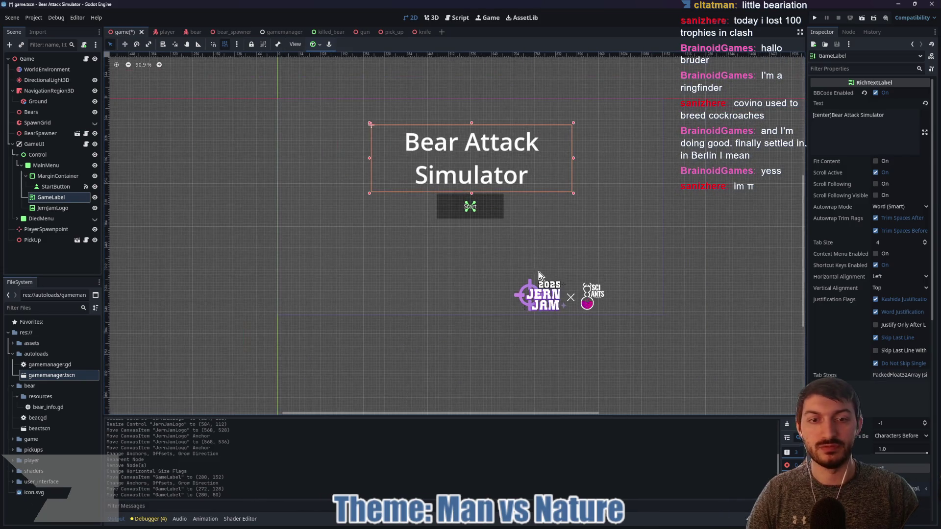
click(49, 209)
click(315, 45)
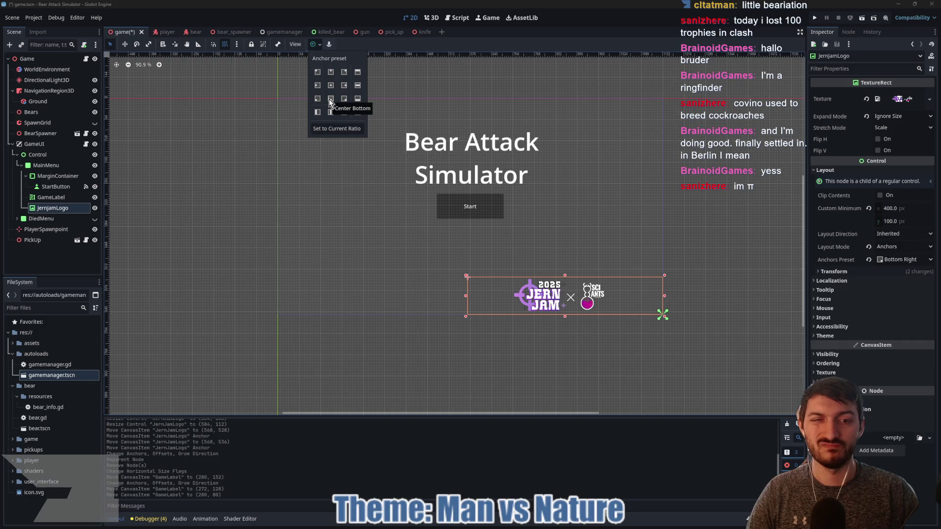
click(554, 246)
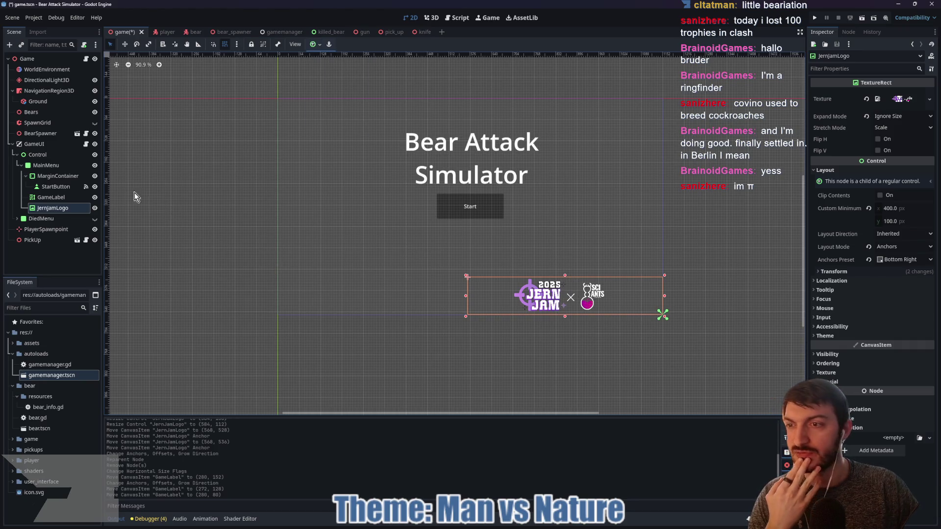
click(58, 176)
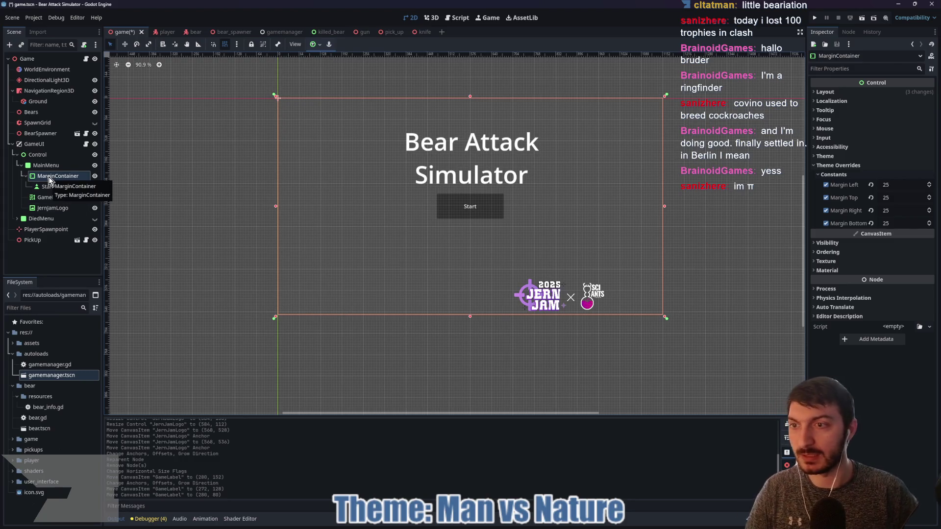
key(ctrl+a)
- Add a VBoxContainer under MarginContainer and rename it VolumeVbox
text(vbox)
key(Return)
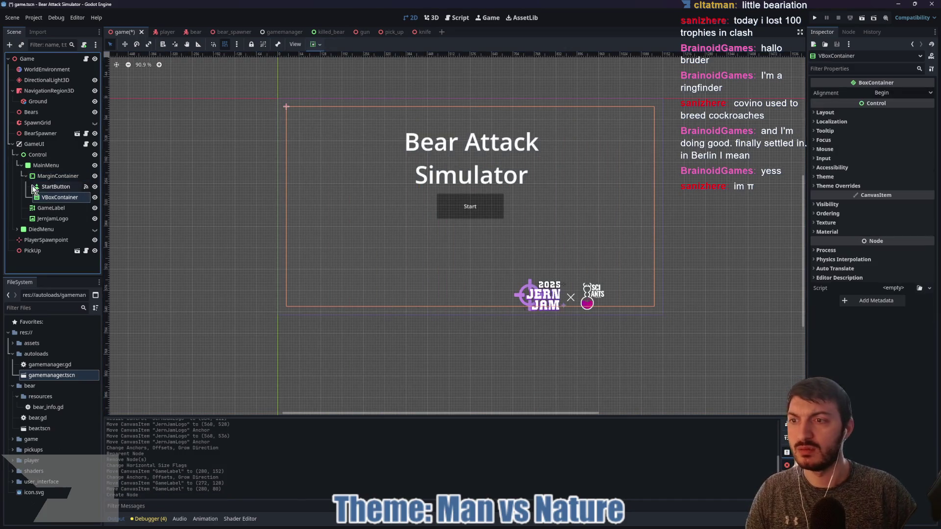
double_click(63, 199)
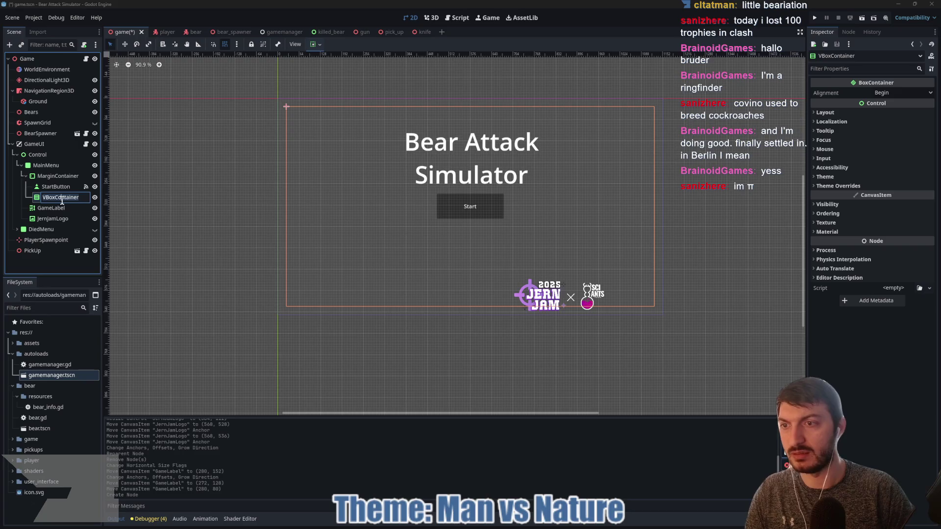
text(VolumeVbox)
key(Return)
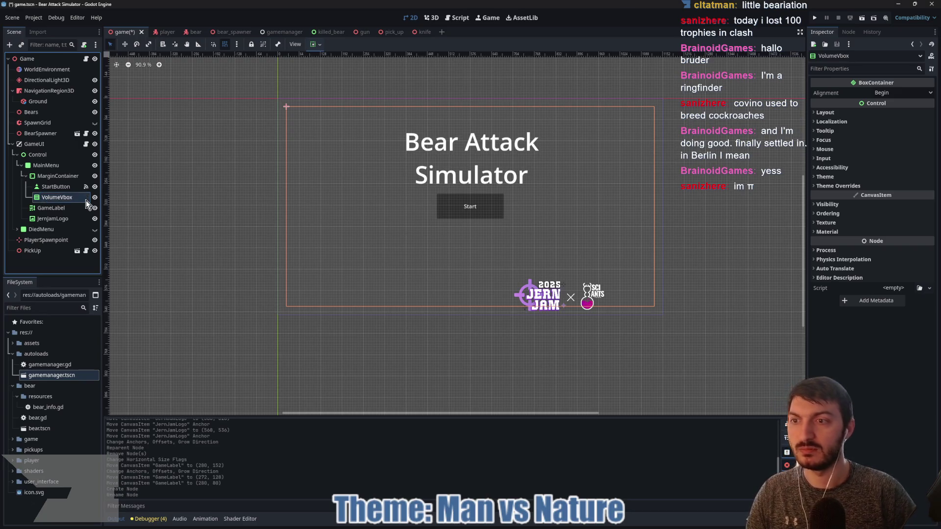
- Add a VBoxContainer child inside VolumeVbox and duplicate it to create VBoxContainer2
key(ctrl+a)
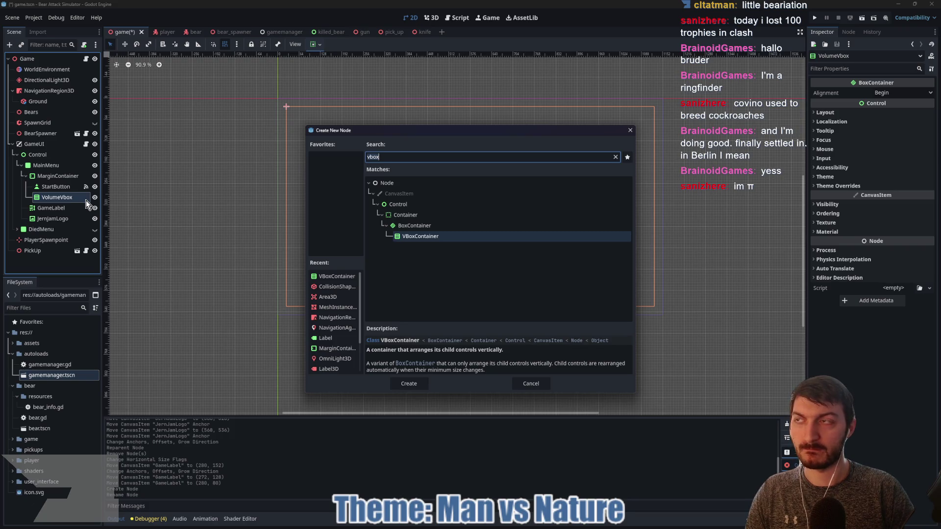
text(vbox)
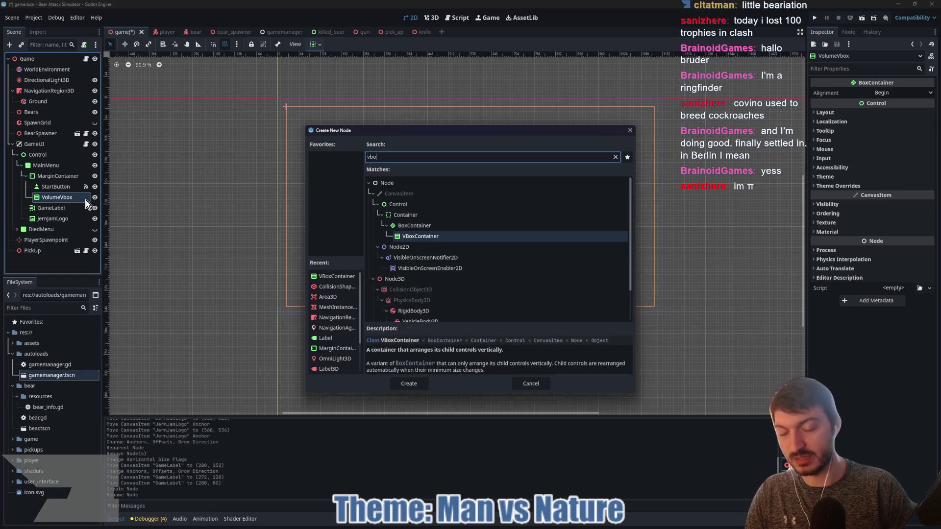
key(Return)
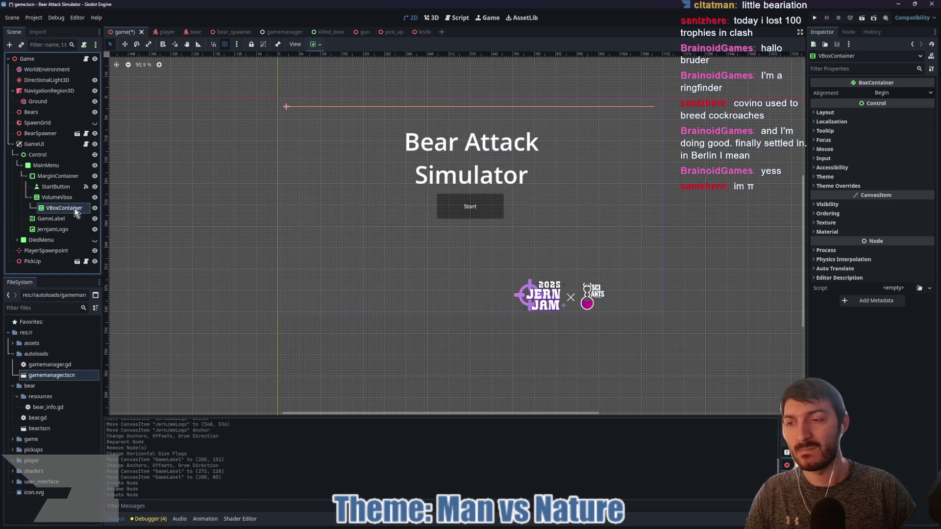
key(ctrl+d)
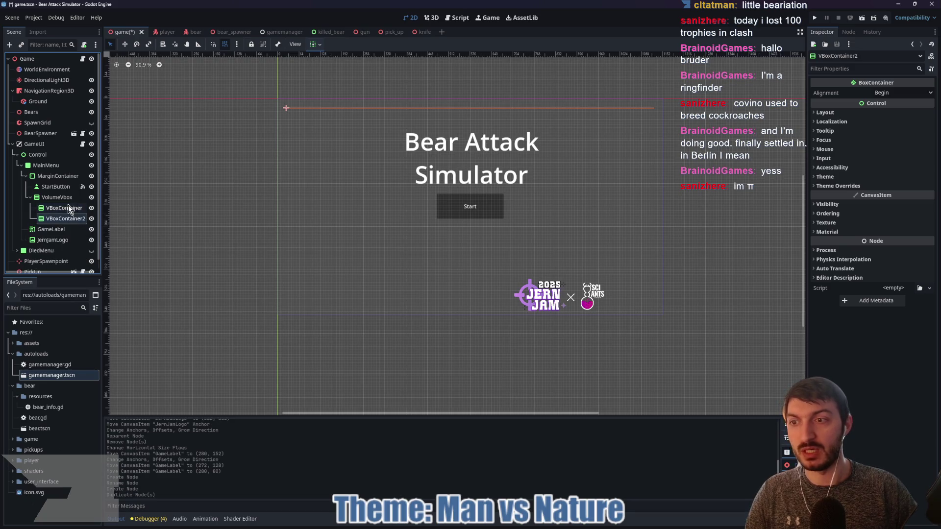
click(68, 199)
click(316, 44)
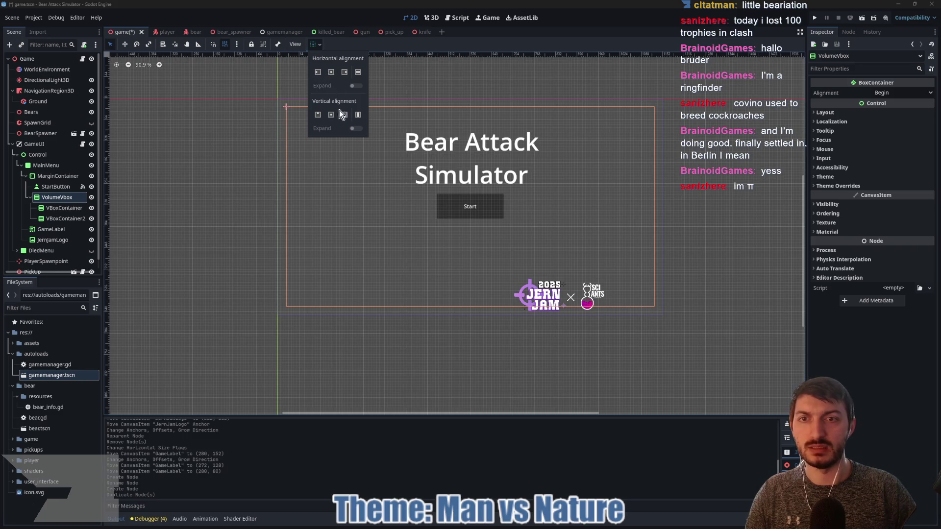
- Left-align VolumeVbox and set its Custom Minimum Size to 250 × 150 px
click(344, 116)
click(317, 73)
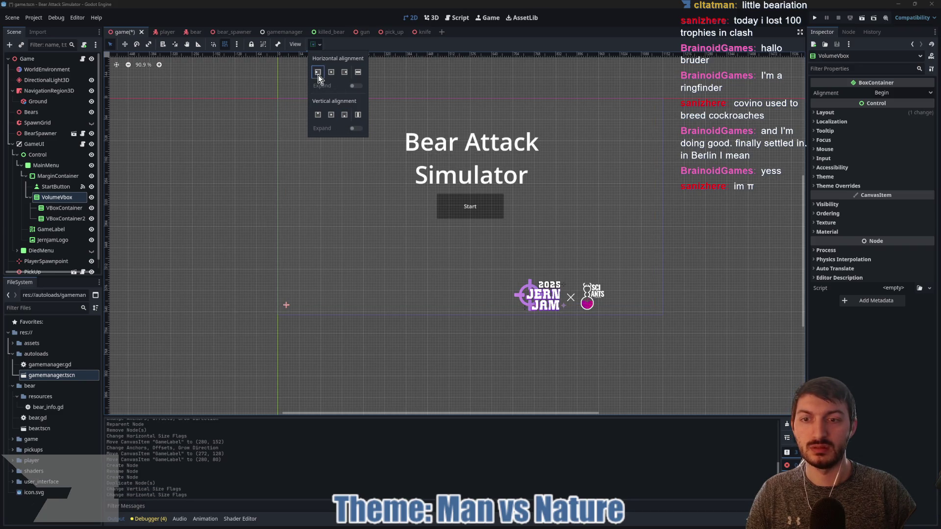
click(861, 115)
click(892, 151)
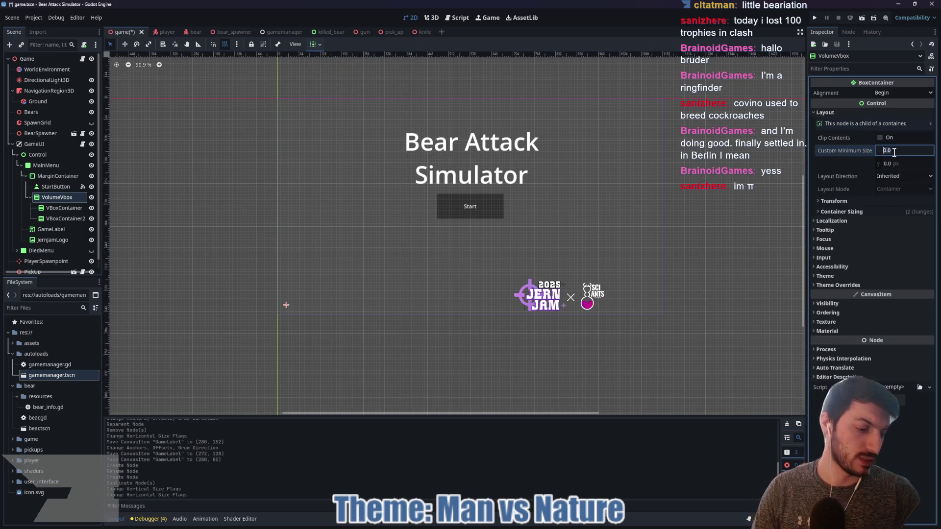
key(Up)
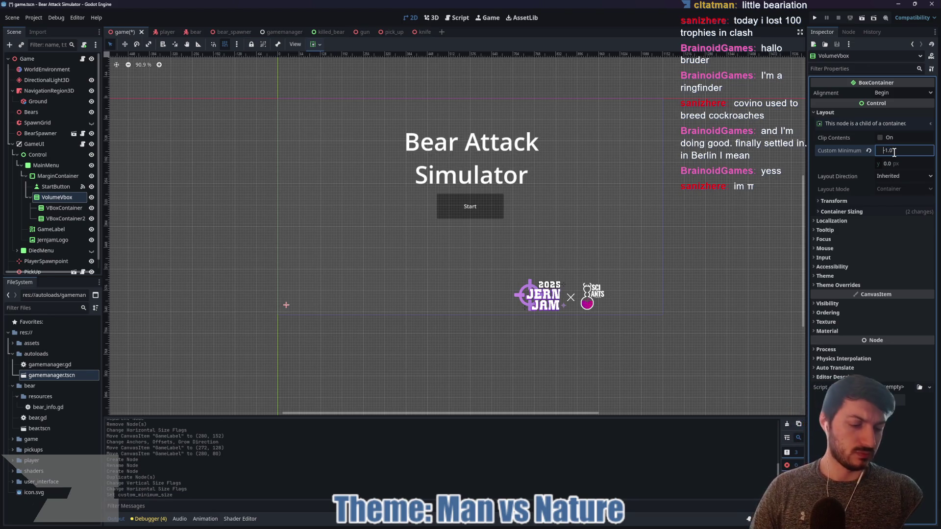
text(250)
key(Tab)
text(250)
key(Return)
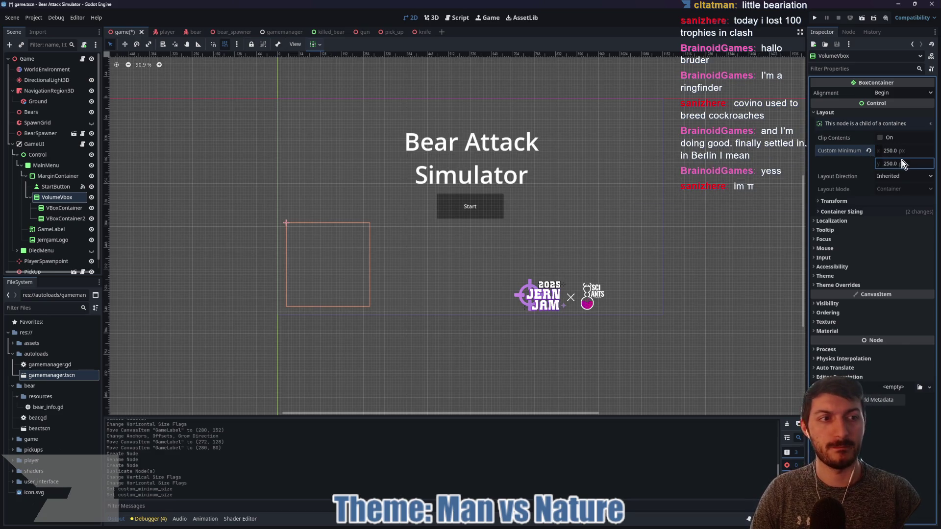
click(904, 164)
text(150)
key(Return)
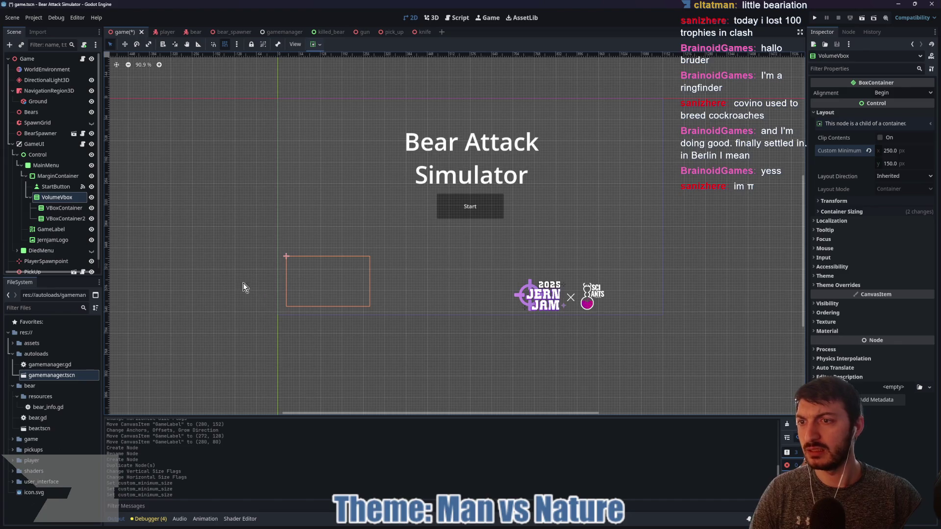
click(69, 210)
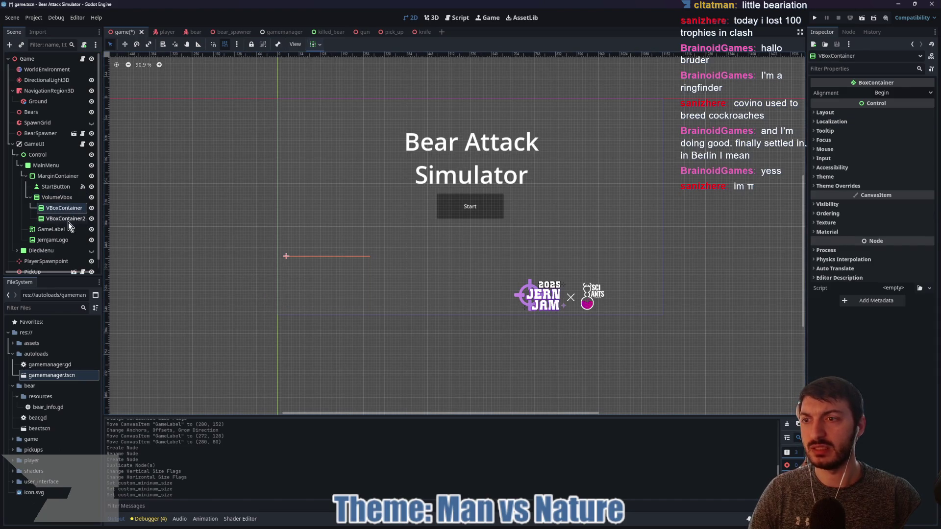
- Rename the inner containers to MainVolume and SFXVolume
double_click(55, 210)
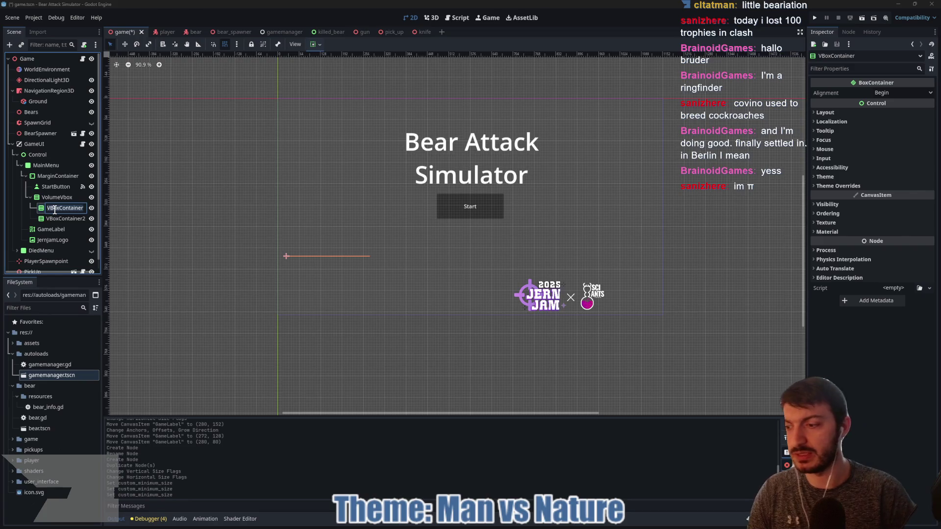
text(Main)
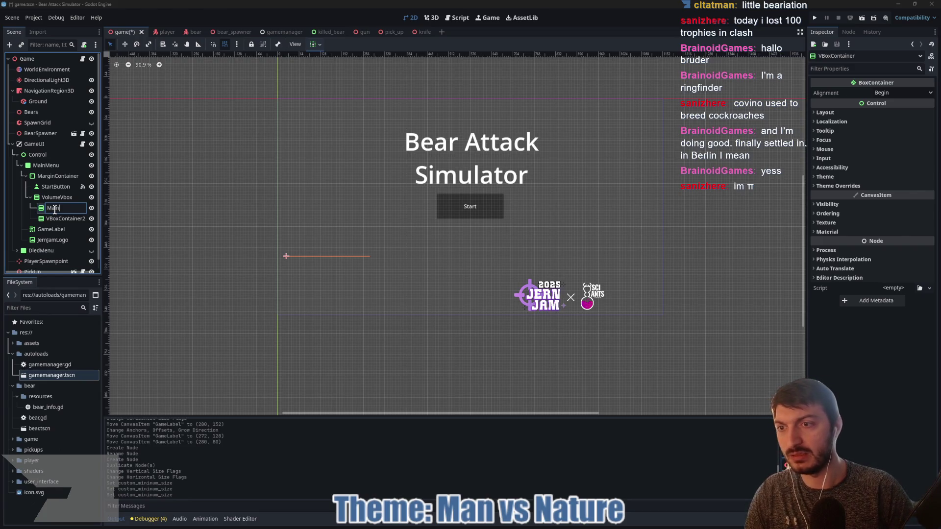
text(Voume)
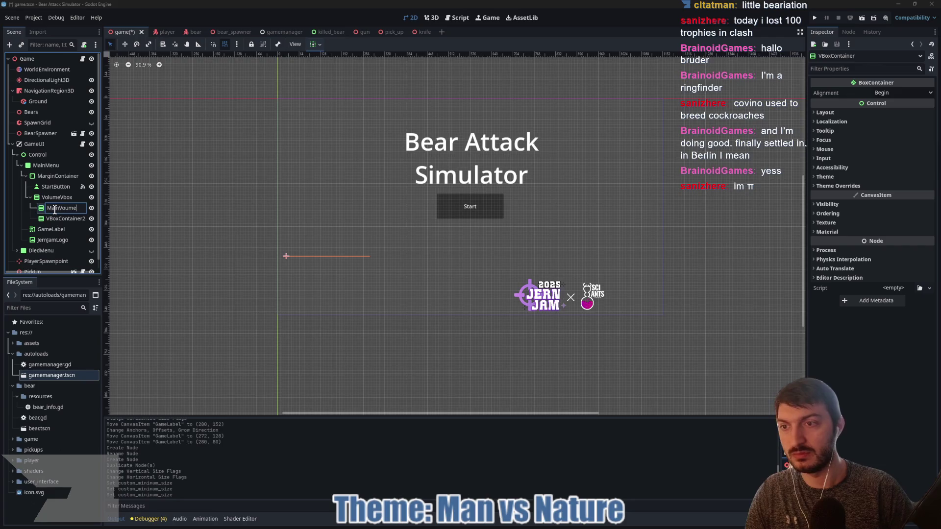
key(BackSpace)
key(BackSpace)
key(BackSpace)
text(me)
key(Return)
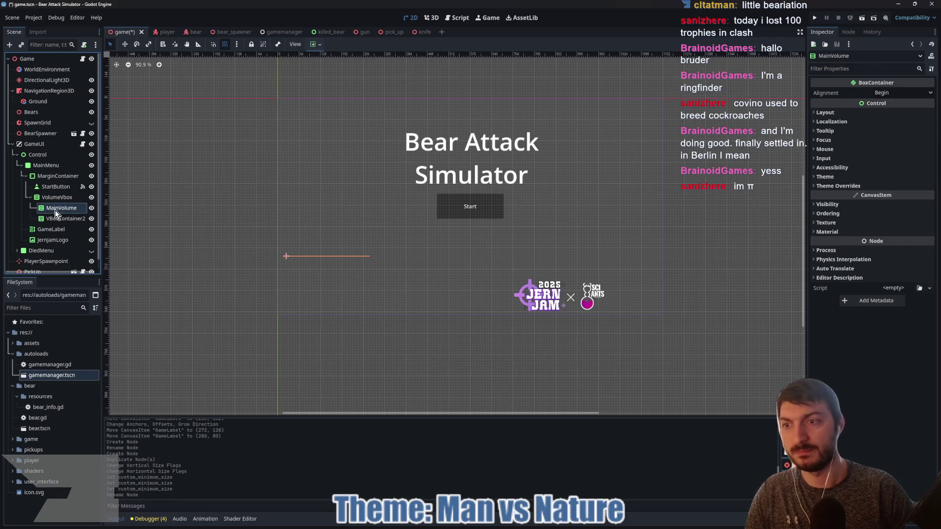
double_click(63, 218)
text(S)
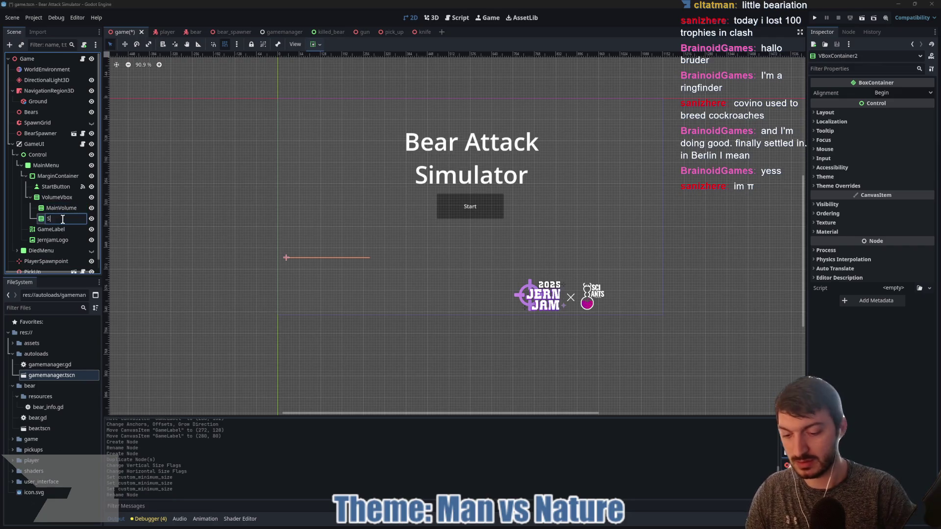
text(FXVolume)
key(Return)
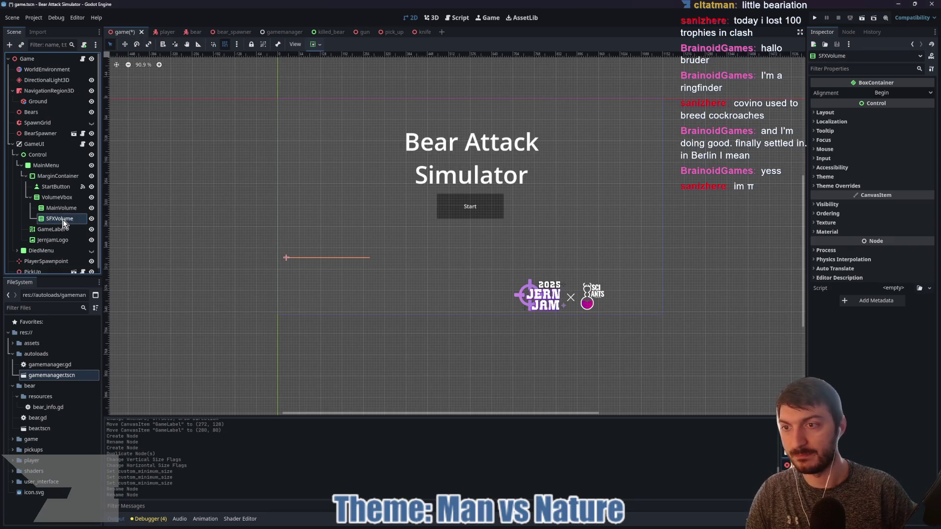
- Add a Label, an HSeparator and an HSlider as children of MainVolume
click(60, 209)
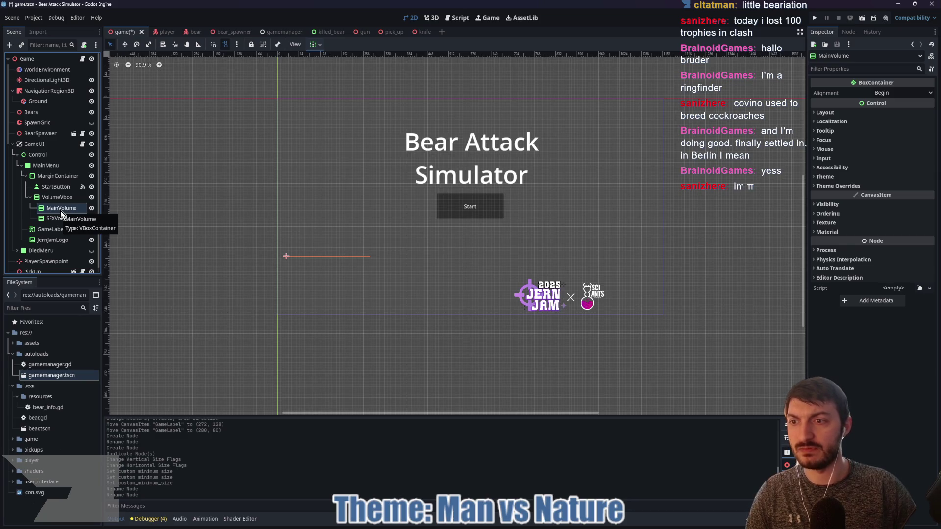
key(ctrl+a)
text(label)
key(Return)
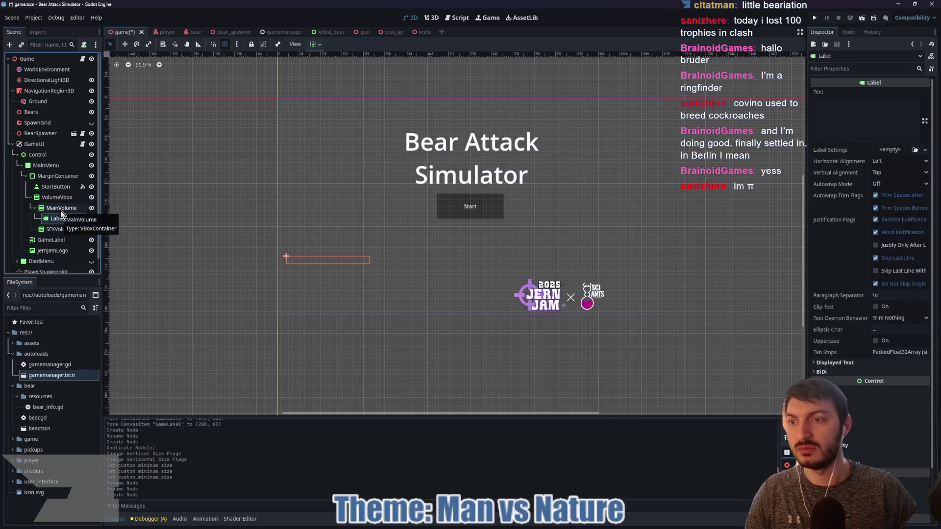
click(61, 211)
key(ctrl+a)
text(hsep)
key(Return)
key(ctrl+a)
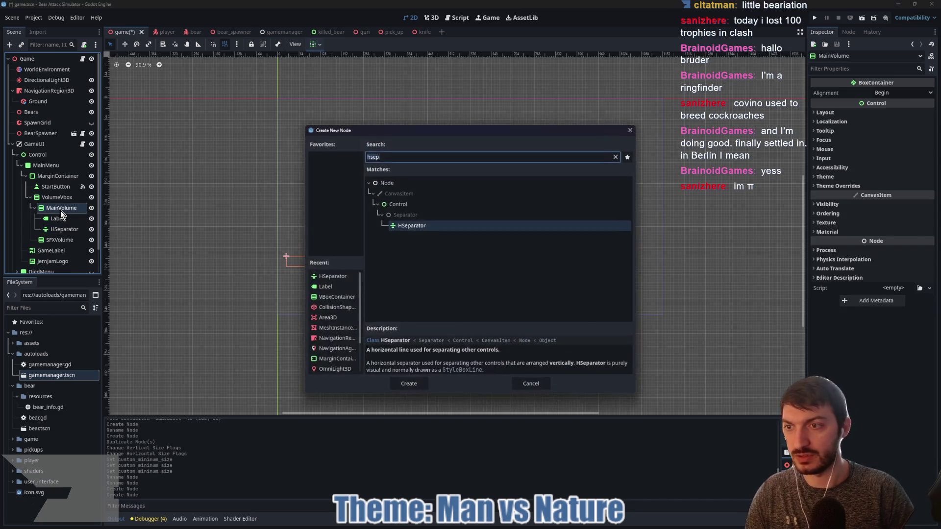
text(slider)
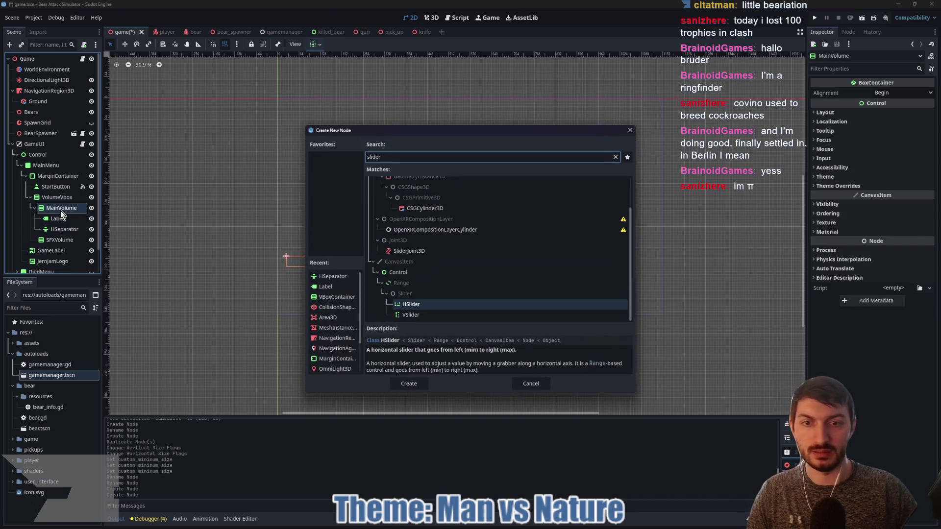
click(416, 383)
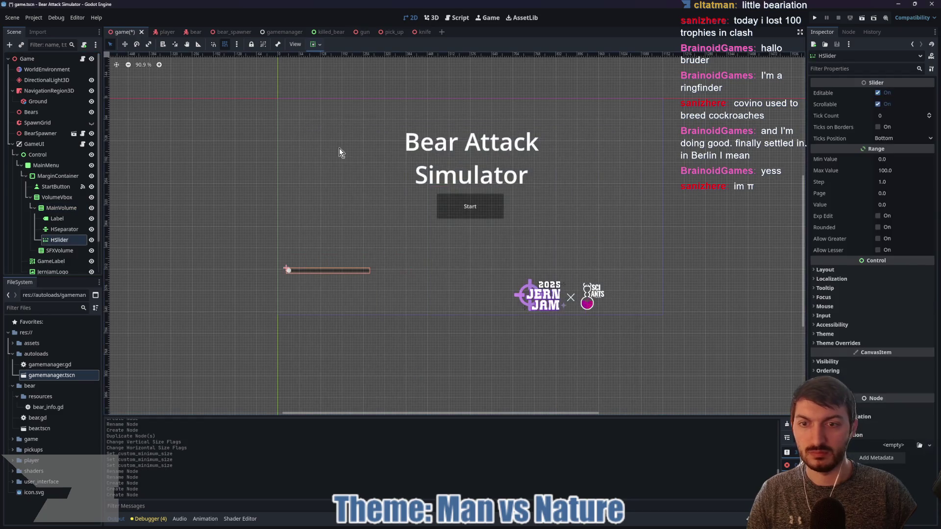
click(65, 219)
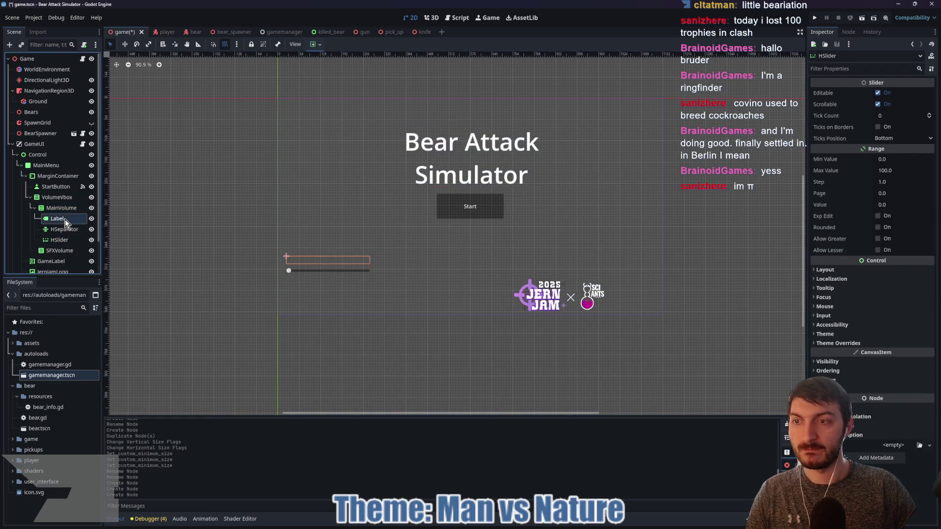
- Set the MainVolume label's text to Music:
click(873, 112)
text(Music:)
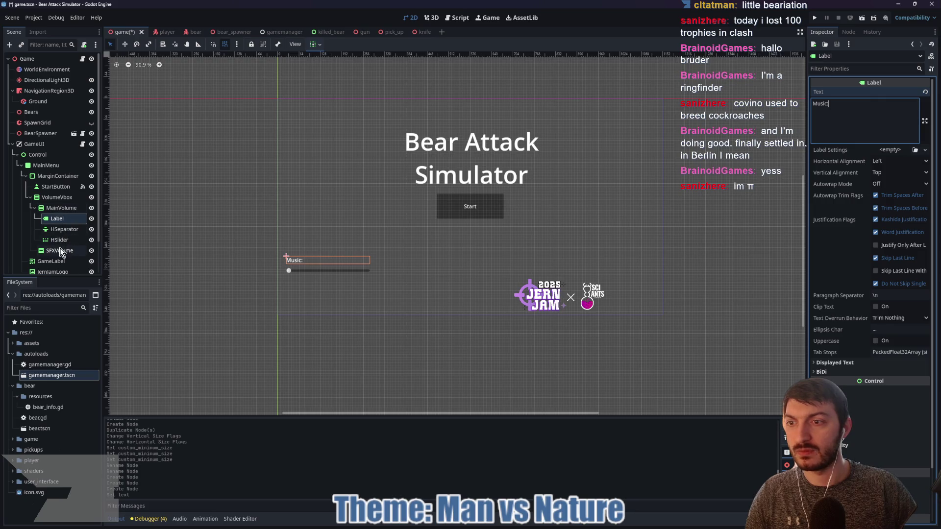
scroll(60, 229, down, 1)
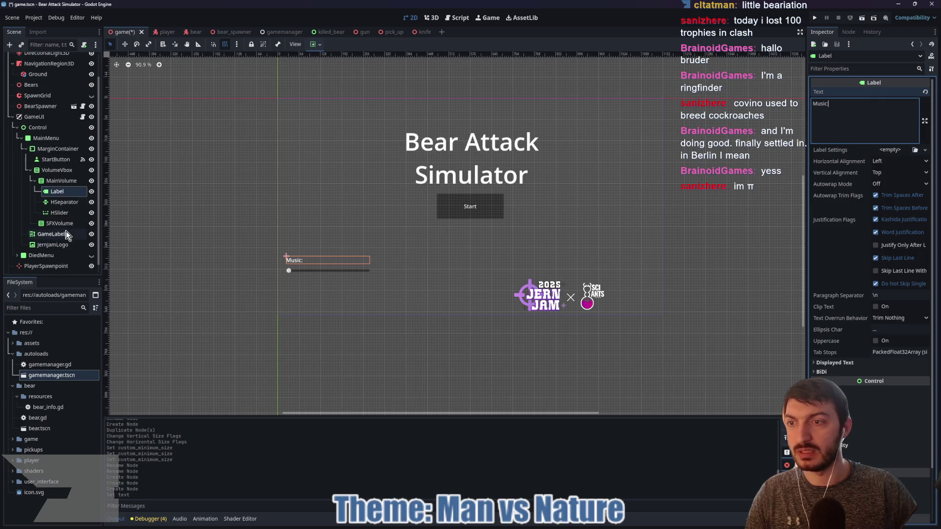
- Give SFXVolume a Label reading SFX plus an HSeparator and HSlider
click(57, 224)
key(ctrl+a)
text(label)
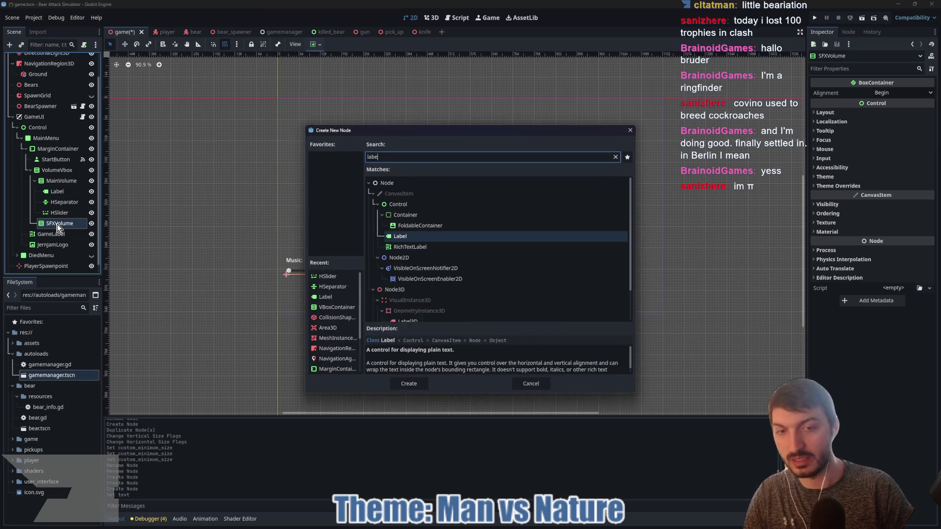
key(Return)
key(ctrl+shift+v)
click(868, 112)
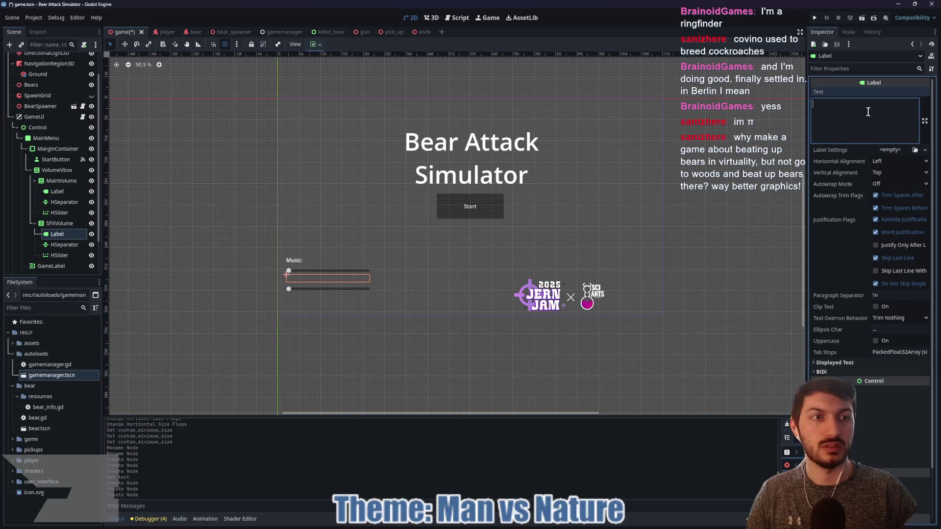
text(SFX:)
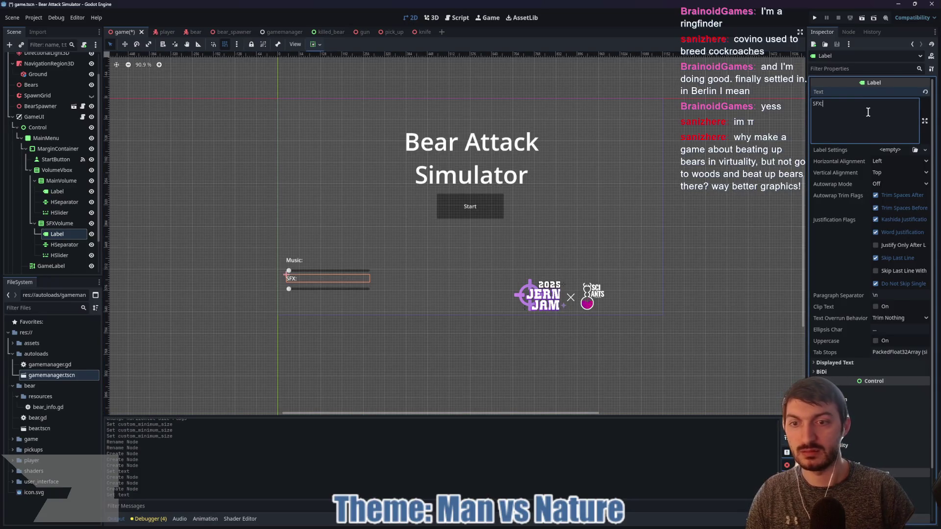
click(49, 182)
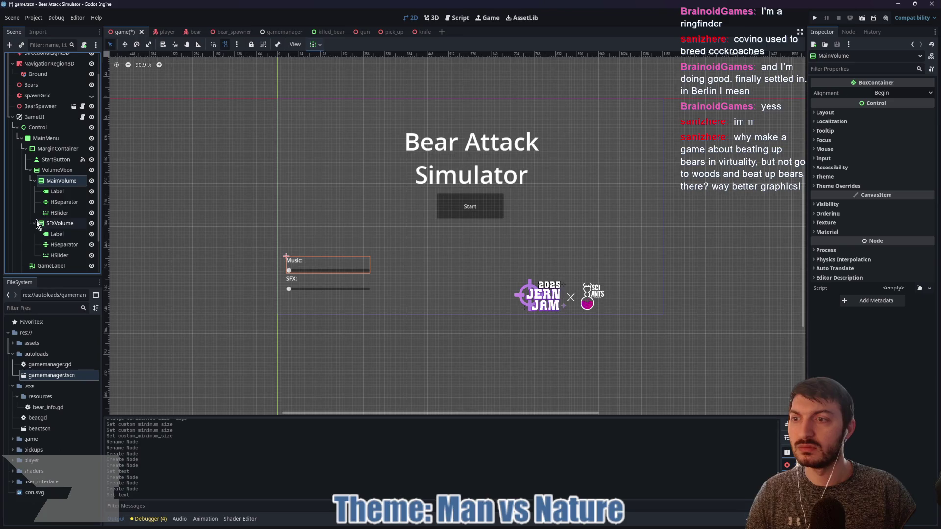
click(49, 171)
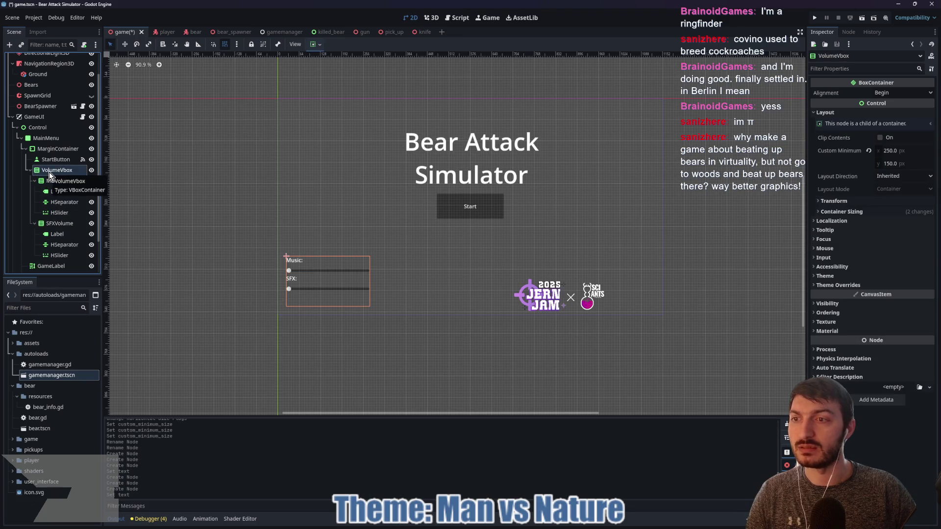
key(ctrl+a)
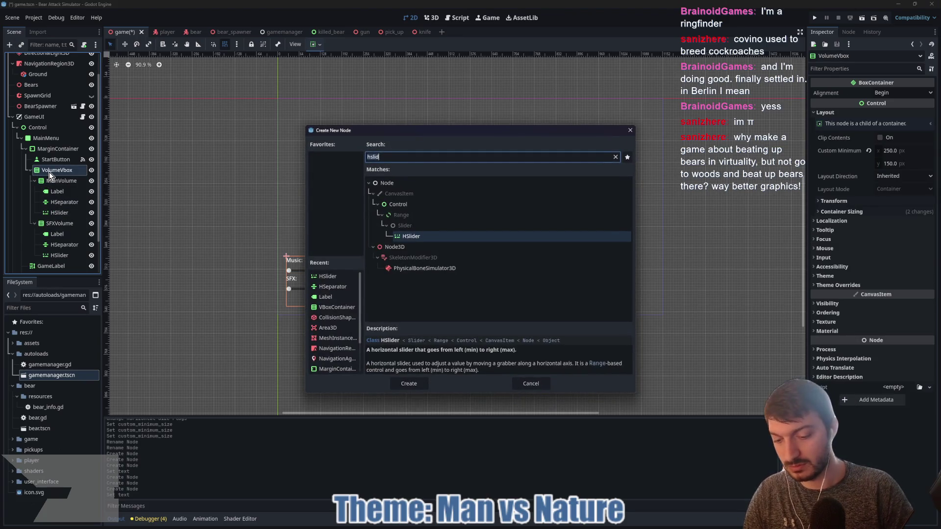
- Add a Label and an HSeparator as children of VolumeVbox
key(BackSpace)
text(label)
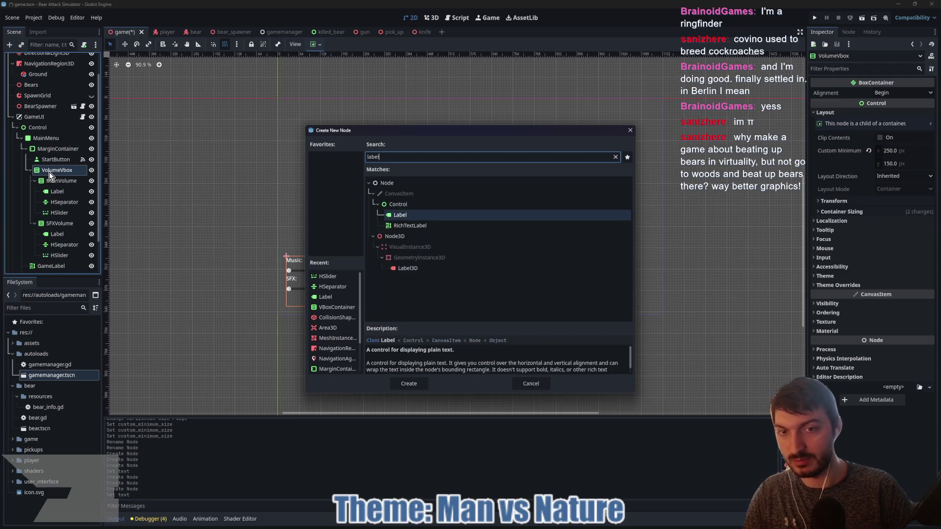
key(Return)
click(49, 172)
key(ctrl+a)
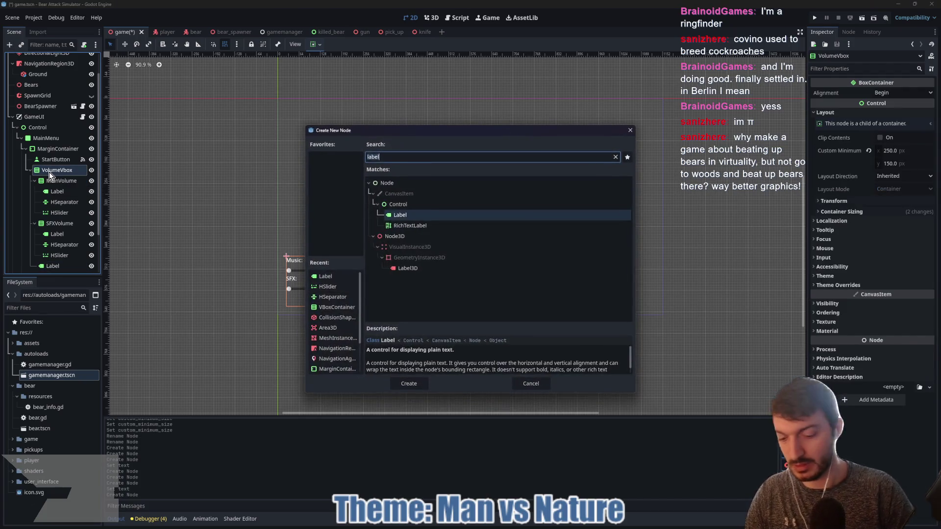
text(hsep)
key(Return)
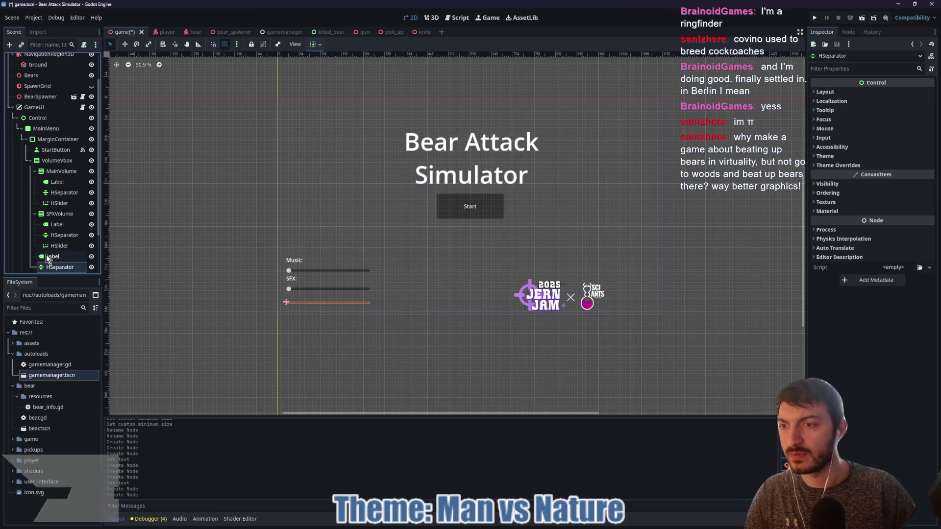
- Move both nodes above MainVolume and rename the label SettingsLabel
click(46, 254)
shift+click(52, 269)
drag(46, 258, 58, 170)
double_click(58, 173)
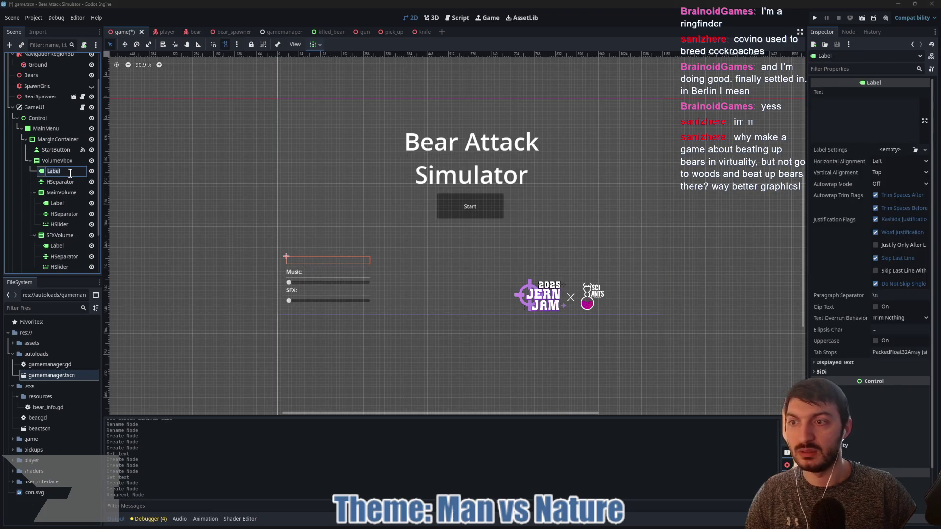
text(Se)
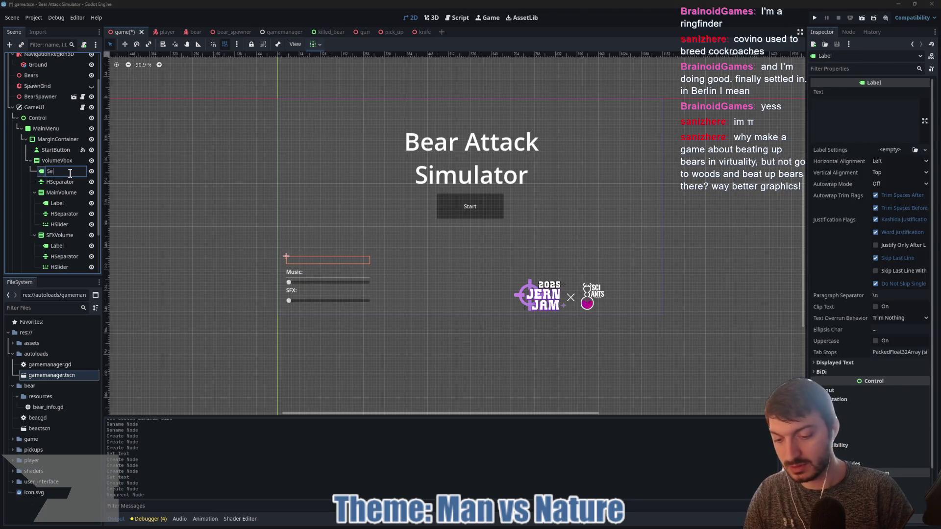
text(ttingsLabe)
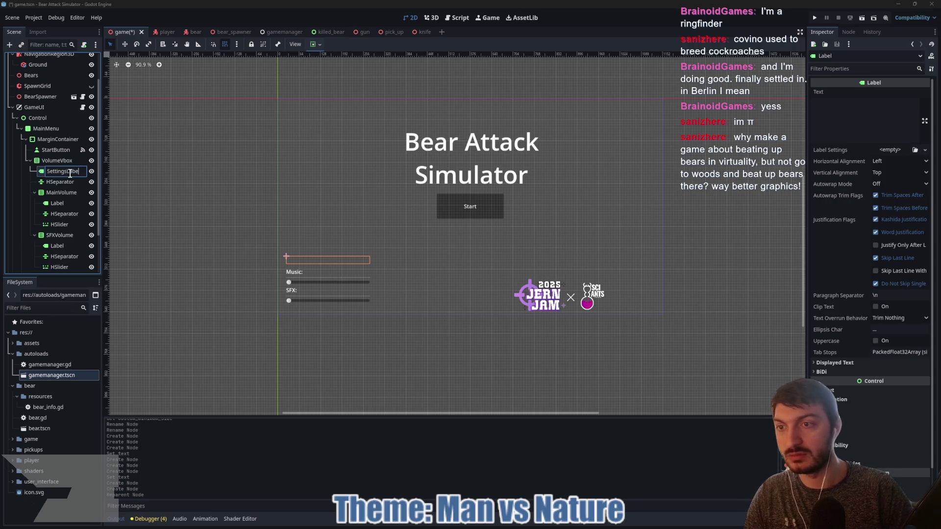
key(Return)
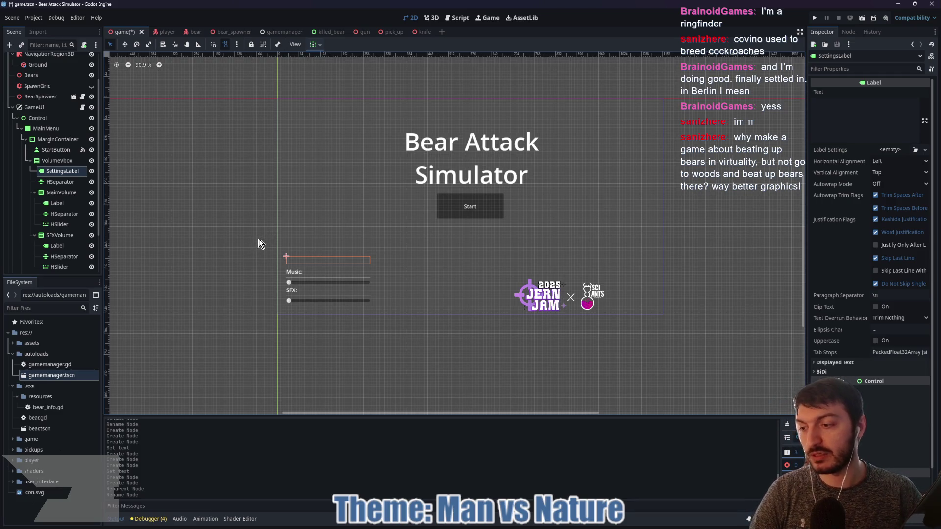
- Give SettingsLabel the text 'Settings:' with centred horizontal and vertical alignment
click(60, 182)
click(59, 170)
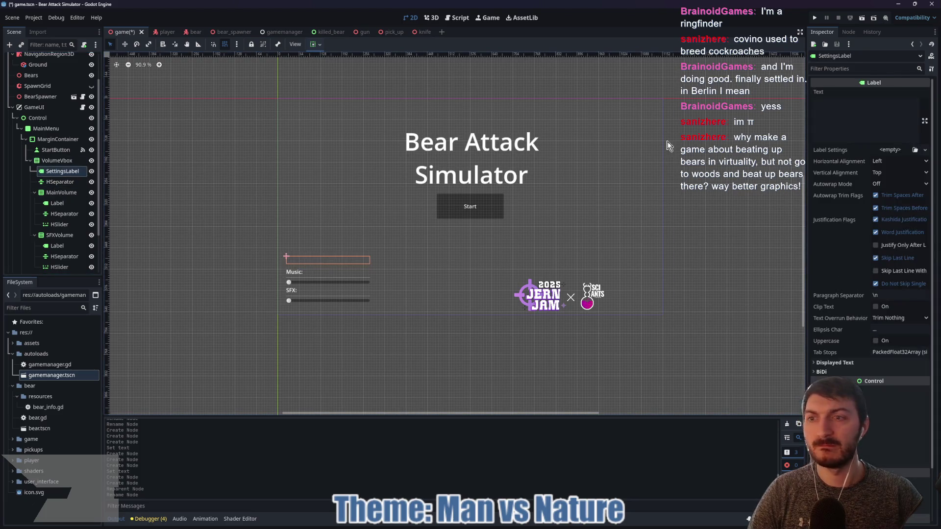
click(848, 116)
text(Settings:)
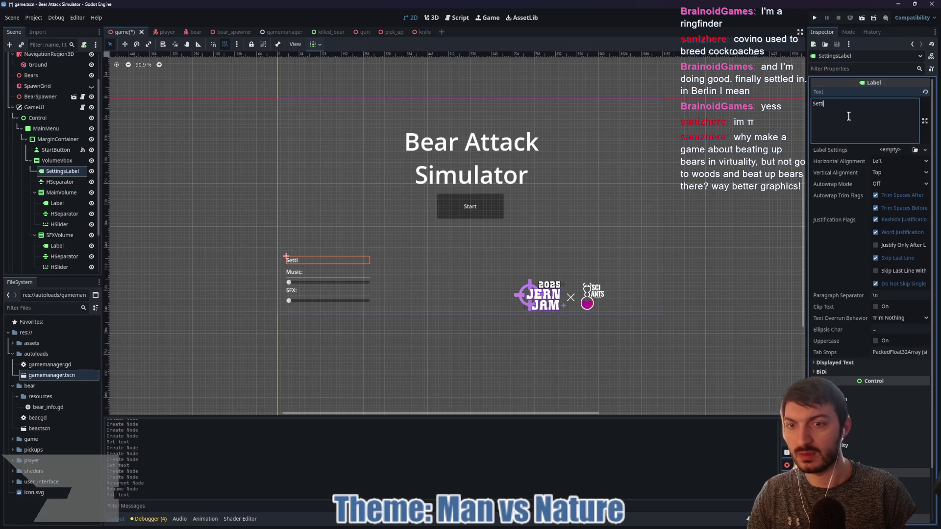
click(901, 162)
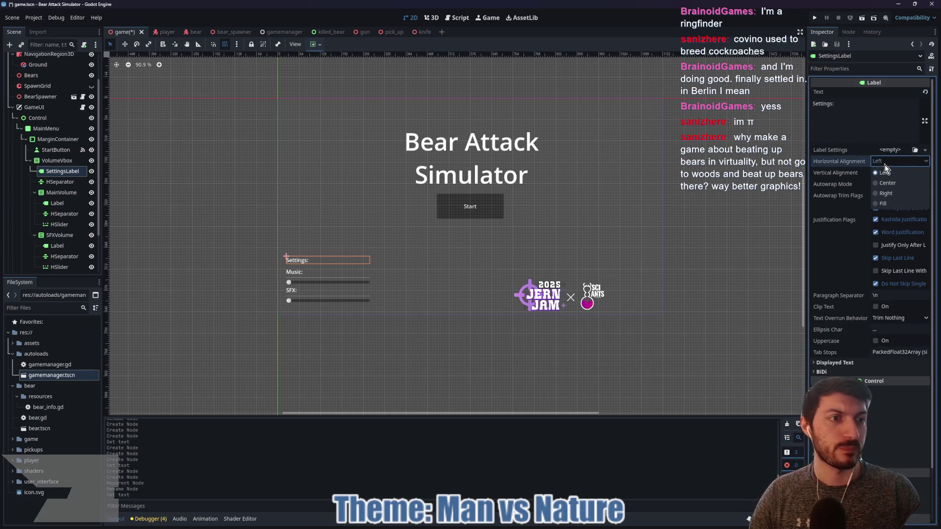
click(898, 182)
click(887, 173)
click(889, 194)
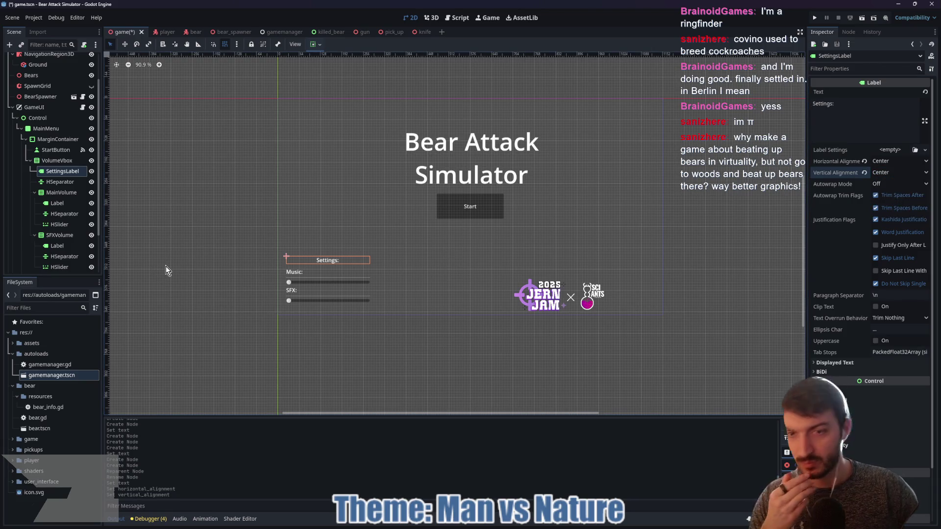
- Collapse the MainVolume and SFXVolume branches and frame the whole menu on the canvas
click(59, 182)
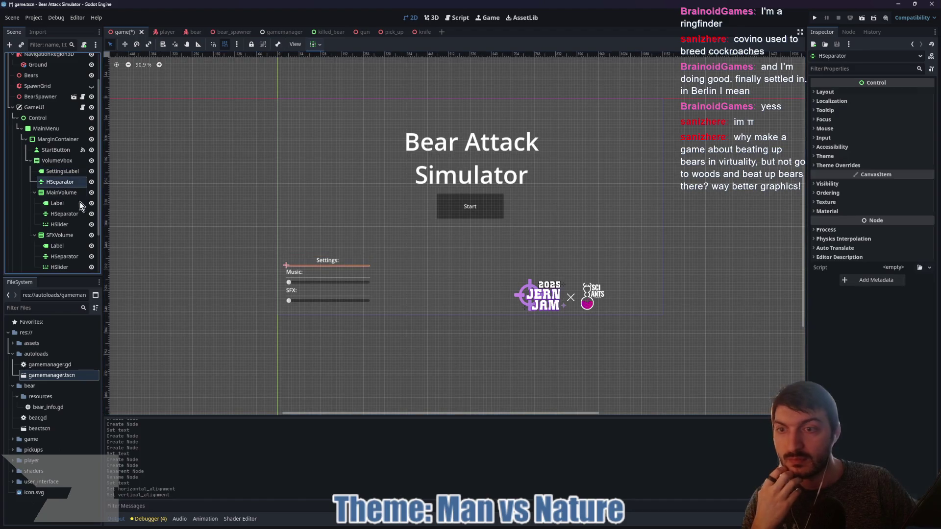
scroll(364, 261, up, 5)
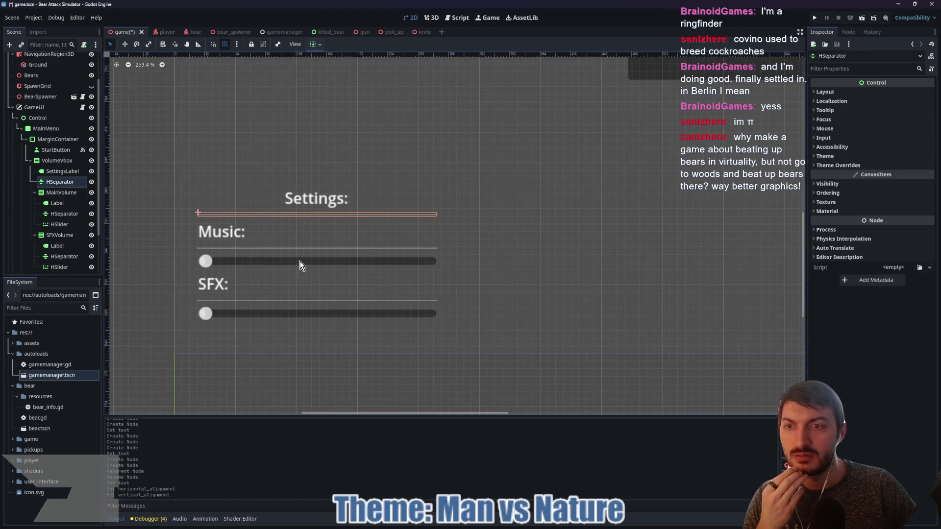
click(34, 192)
click(35, 203)
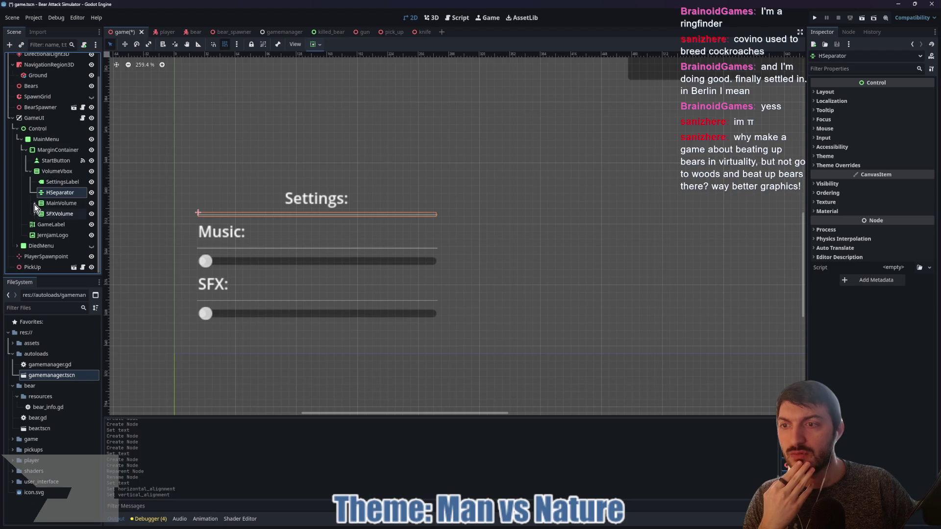
scroll(342, 248, down, 5)
drag(460, 237, 427, 255)
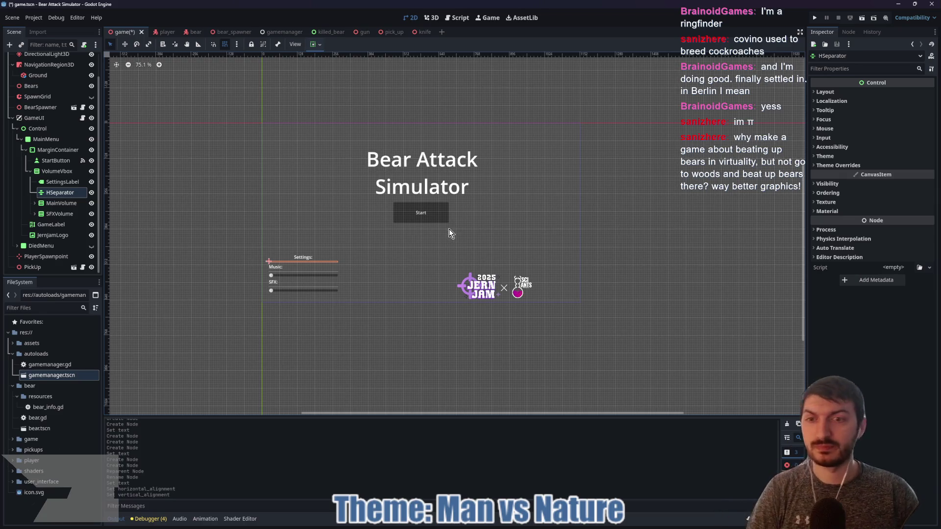
- Bring up the canvas context menu and dismiss it
right_click(447, 233)
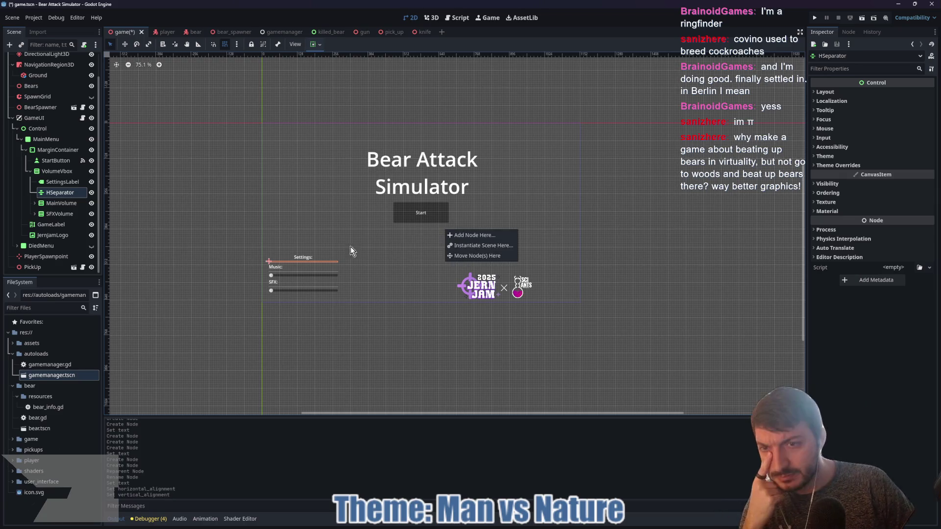
click(333, 227)
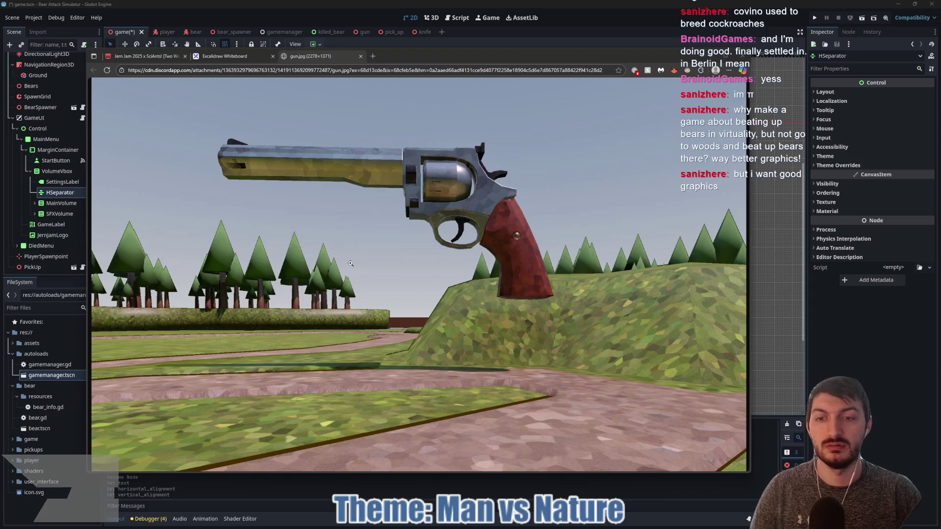
- Zoom out the gun.jpg page, close its tab, and return to the Godot editor
key(ctrl+minus)
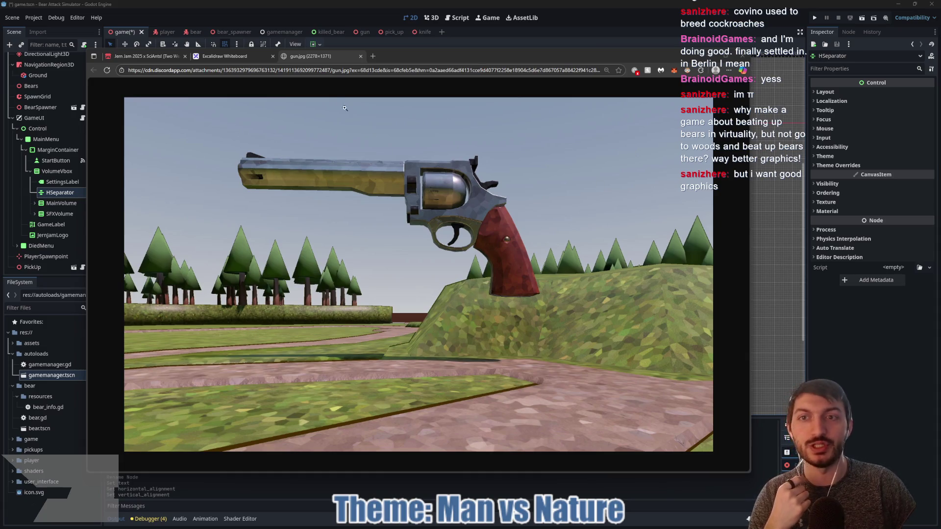
click(361, 55)
key(alt+Tab)
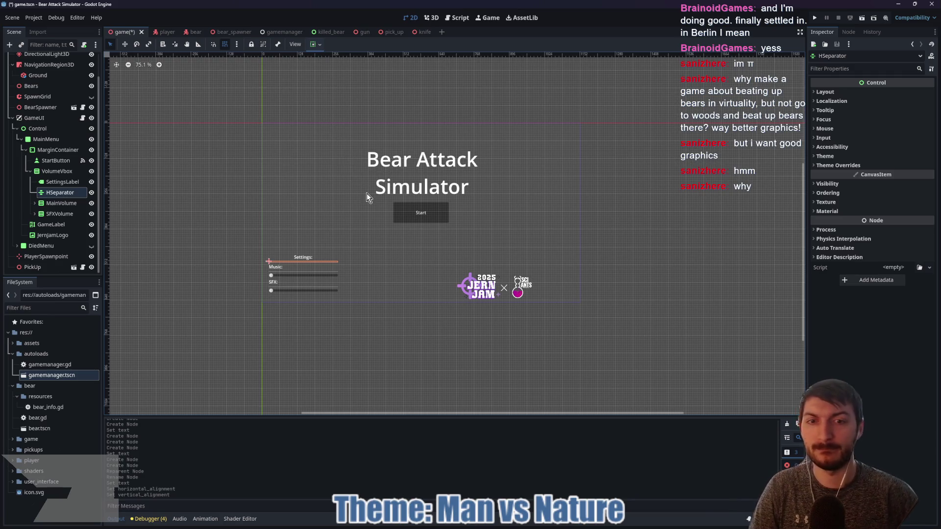
- Replace the JernjamLogo texture with a new AtlasTexture using the JernJam logo image
click(485, 290)
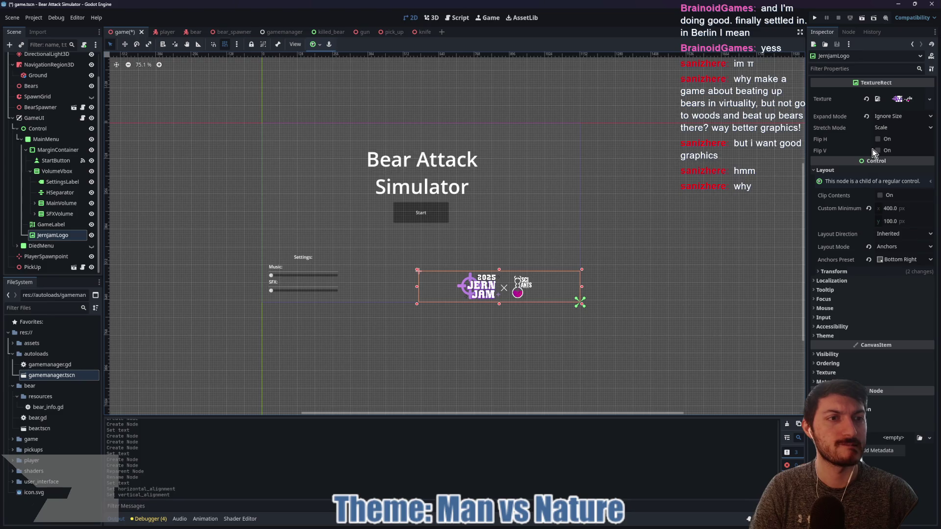
click(867, 99)
click(893, 92)
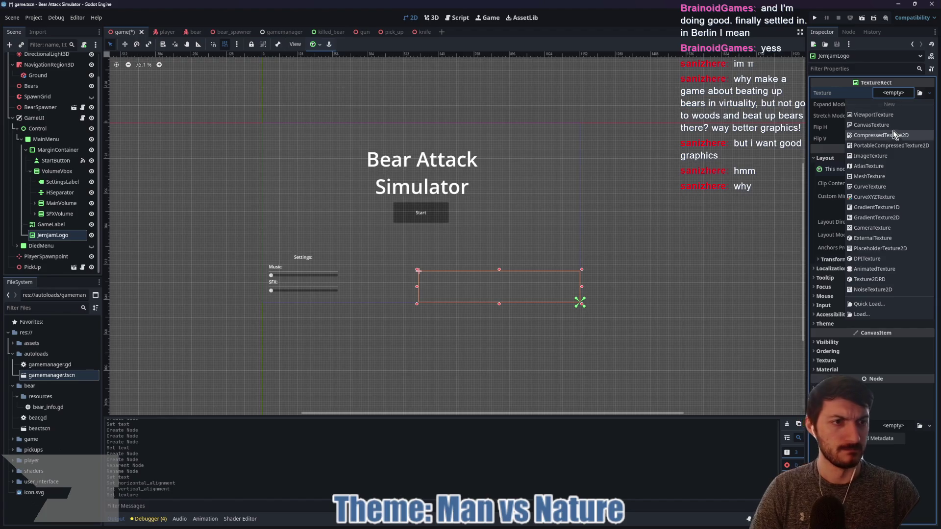
click(893, 167)
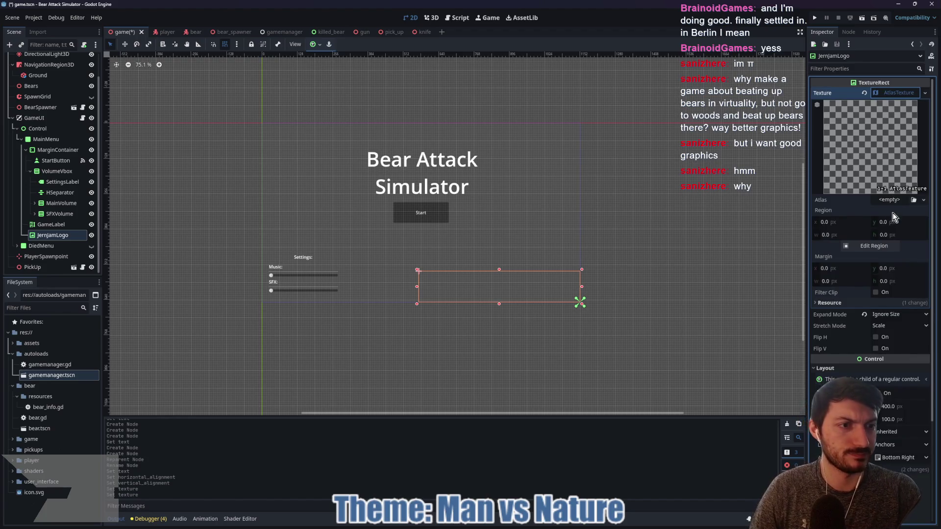
click(888, 201)
click(830, 332)
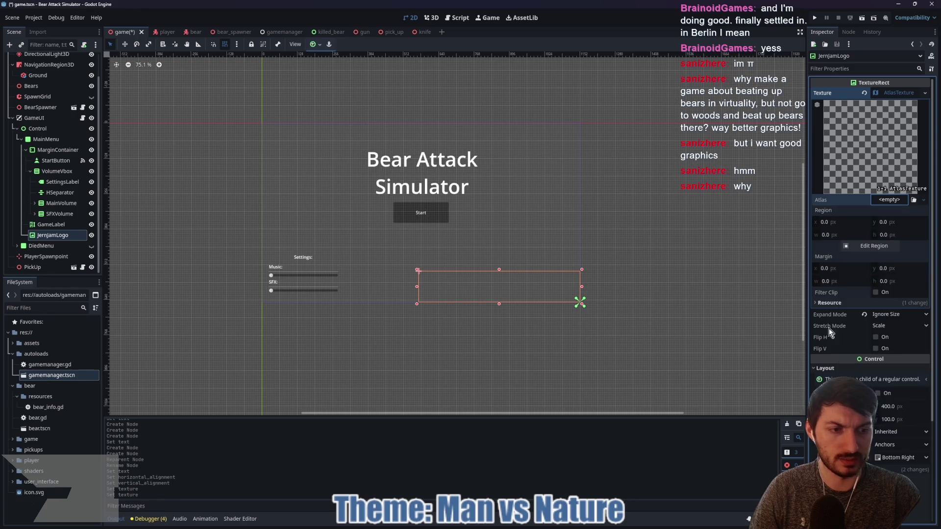
double_click(392, 214)
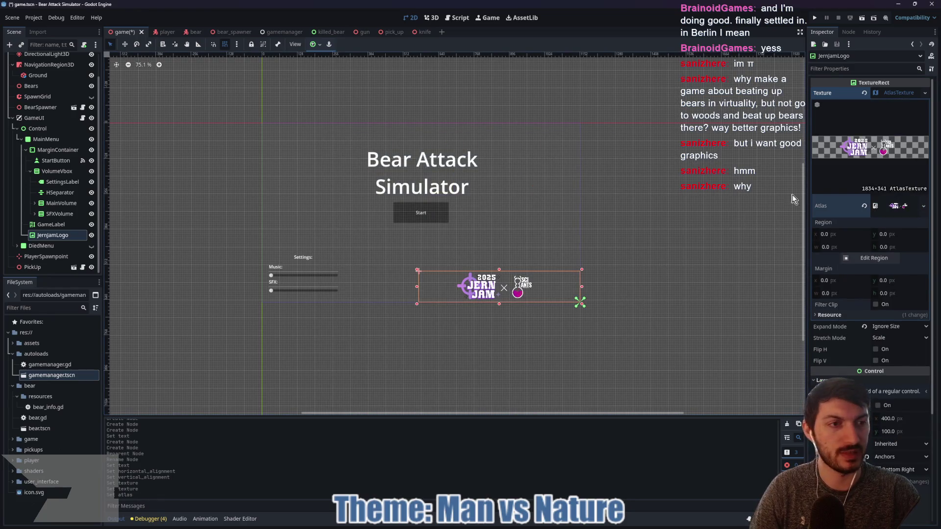
- Crop the empty space off both sides of the atlas region and narrow the logo
click(867, 260)
scroll(537, 262, down, 3)
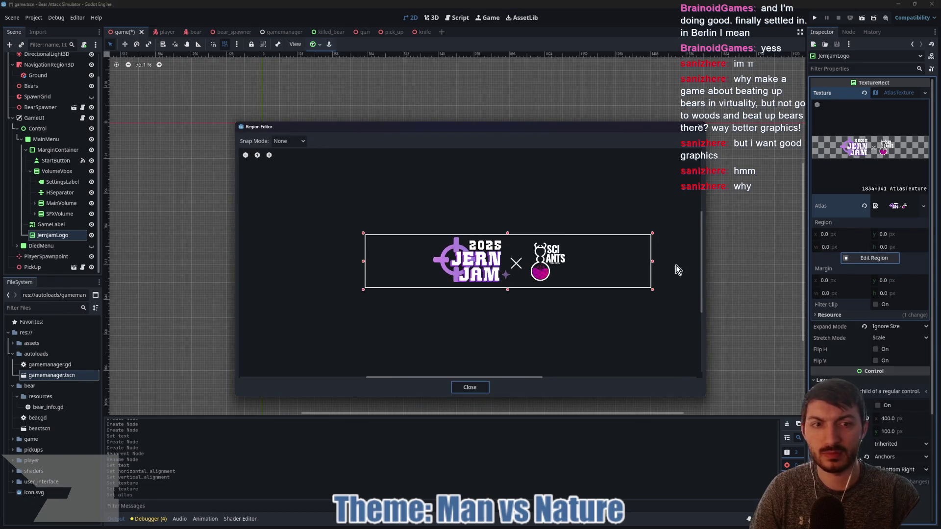
drag(652, 267, 570, 261)
drag(363, 261, 430, 272)
click(475, 386)
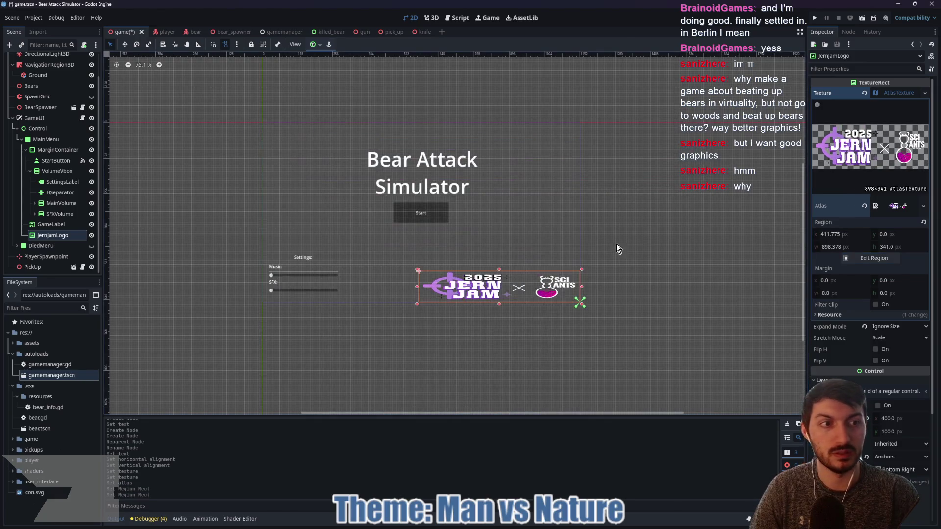
drag(416, 269, 478, 269)
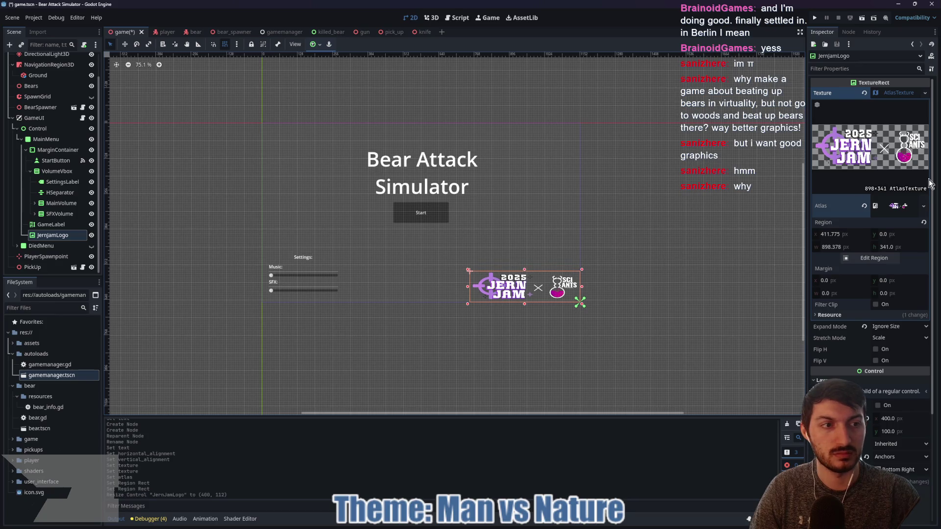
- Set the logo height to 100 px, clear its custom minimum size, and narrow it to 304 px
click(893, 206)
scroll(889, 302, down, 3)
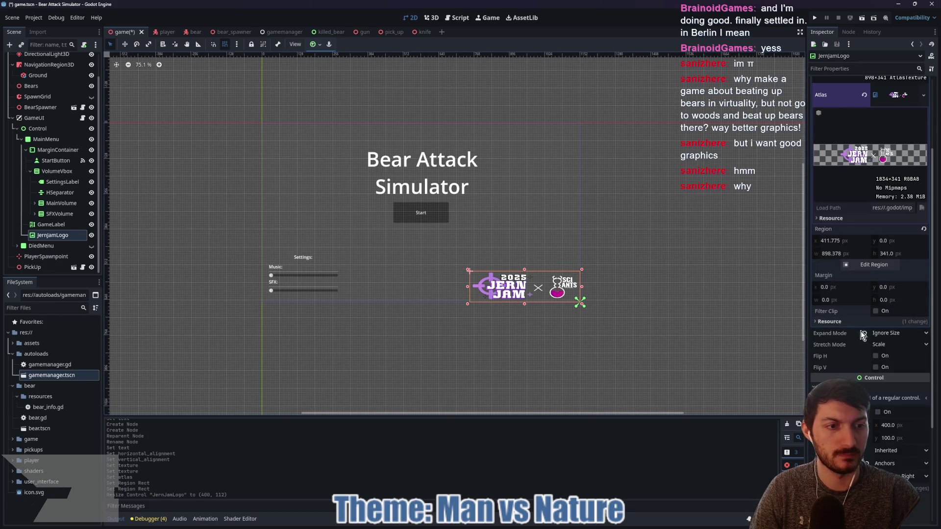
scroll(887, 260, up, 3)
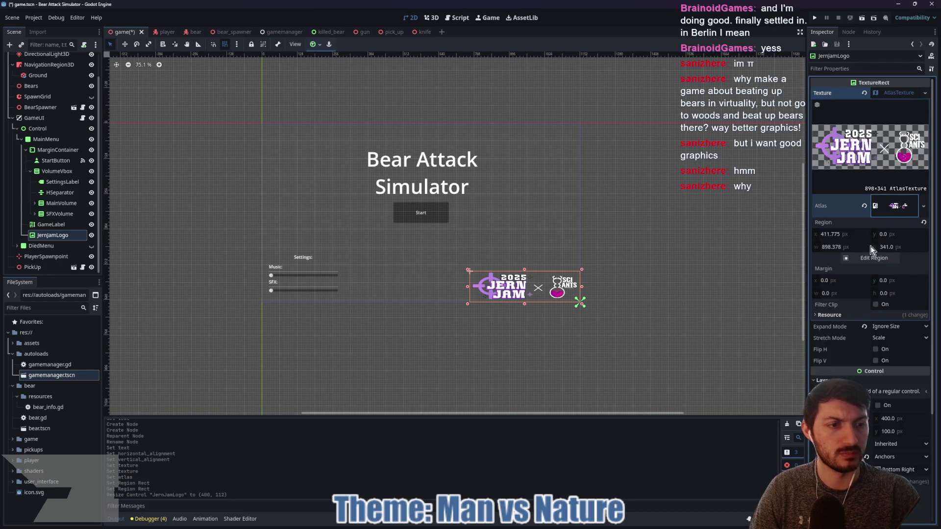
click(871, 246)
scroll(870, 273, down, 3)
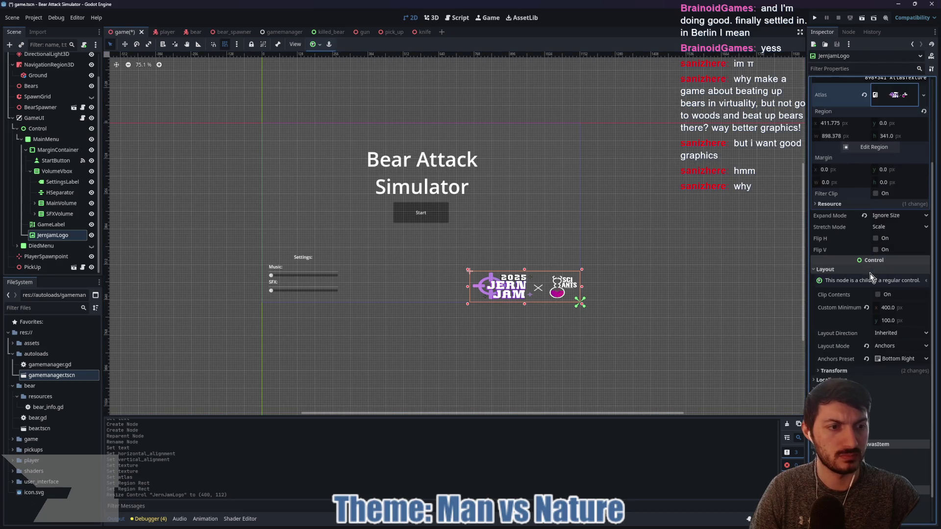
click(858, 371)
click(869, 381)
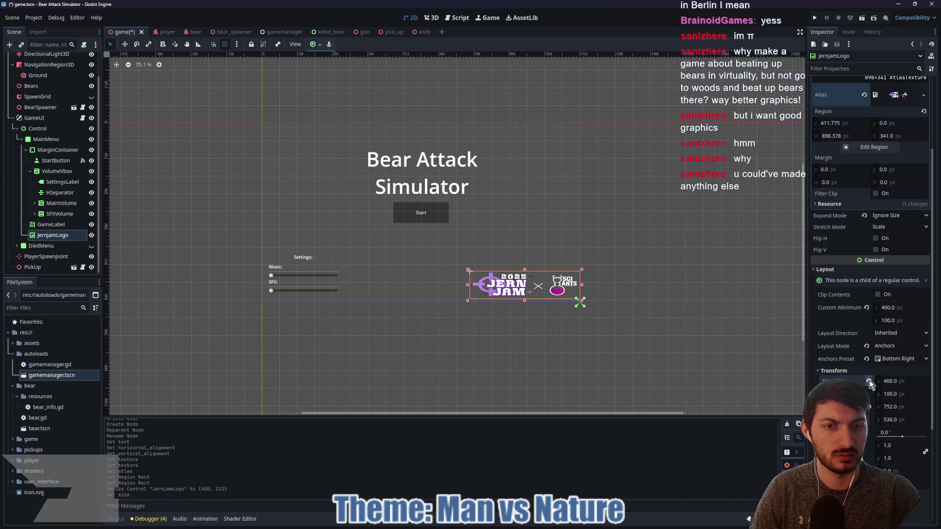
click(867, 308)
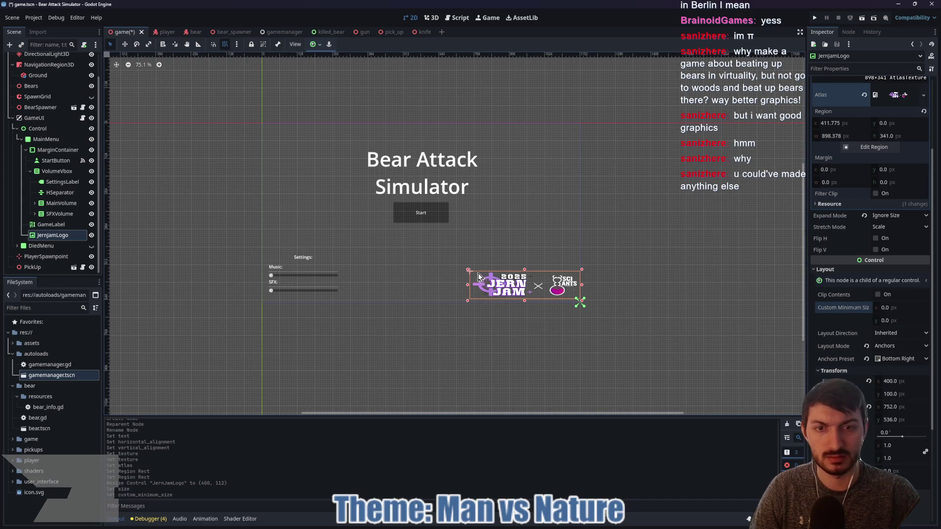
drag(469, 270, 494, 271)
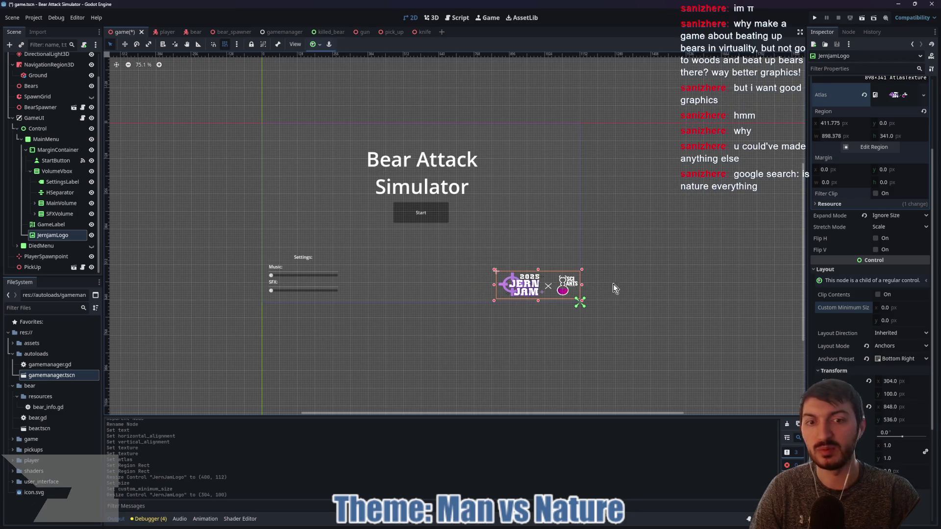
- Anchor the JernjamLogo to the bottom-right corner and save game.tscn
click(316, 44)
click(345, 98)
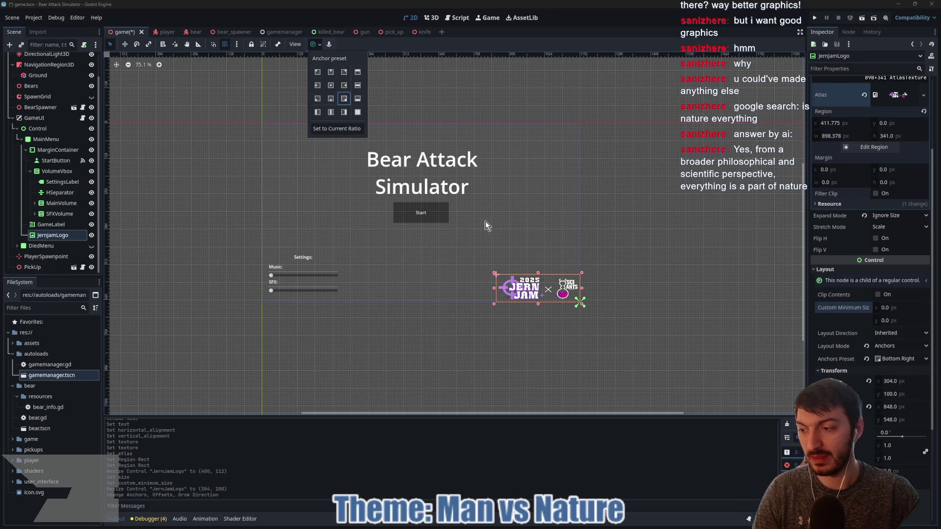
click(525, 215)
drag(512, 218, 528, 223)
key(ctrl+s)
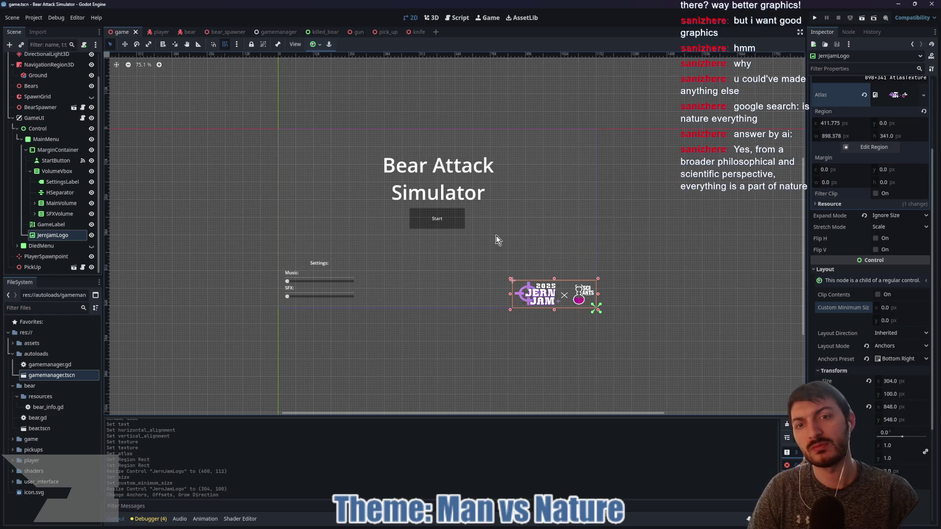
drag(496, 236, 557, 253)
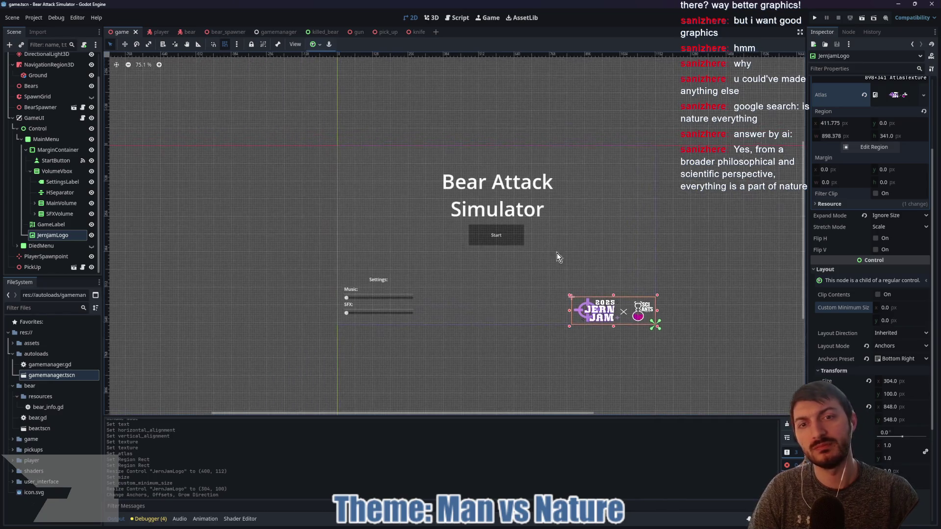
click(499, 236)
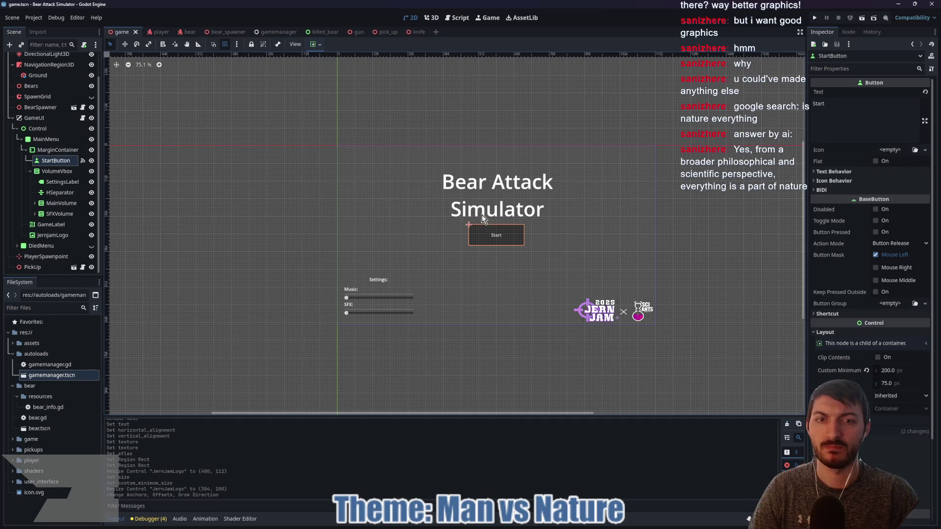
- Reparent StartButton under MainMenu, centre-anchor it, move it lower, and save the scene
scroll(595, 224, up, 3)
scroll(503, 253, down, 3)
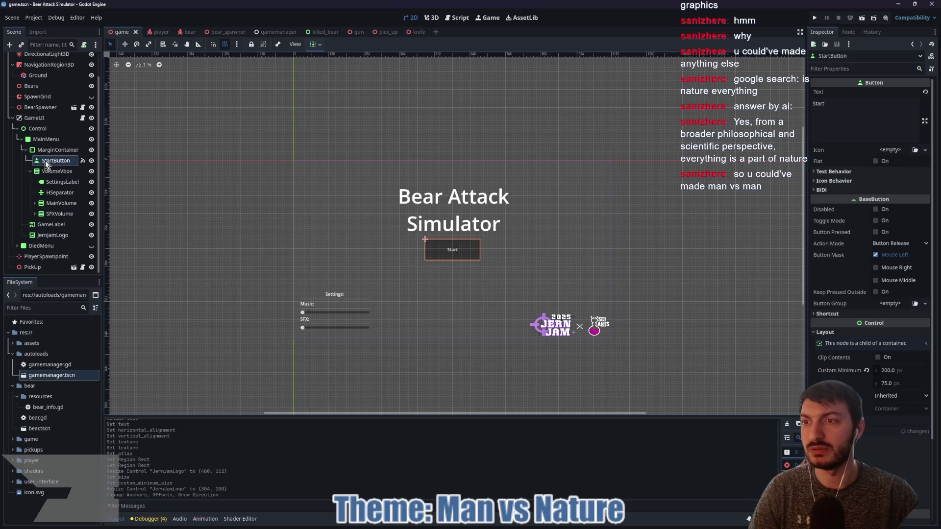
drag(48, 164, 49, 144)
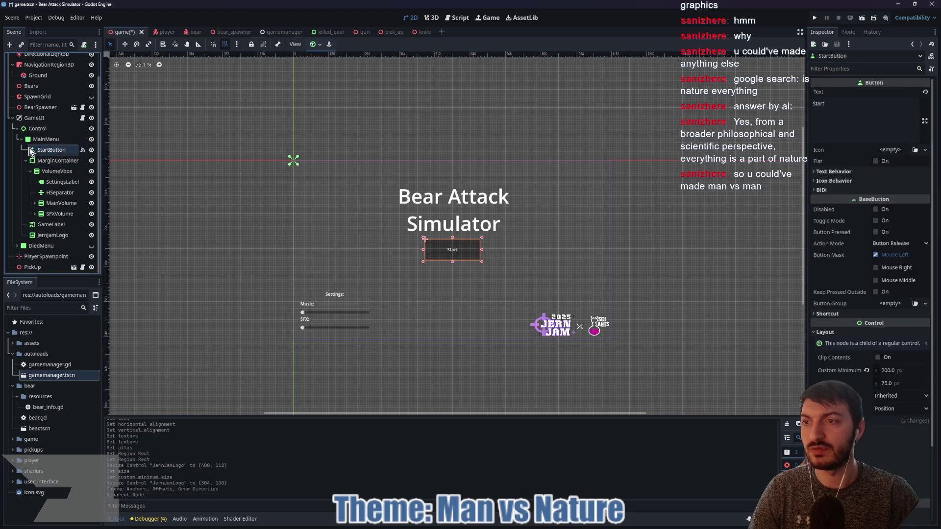
click(321, 46)
click(330, 87)
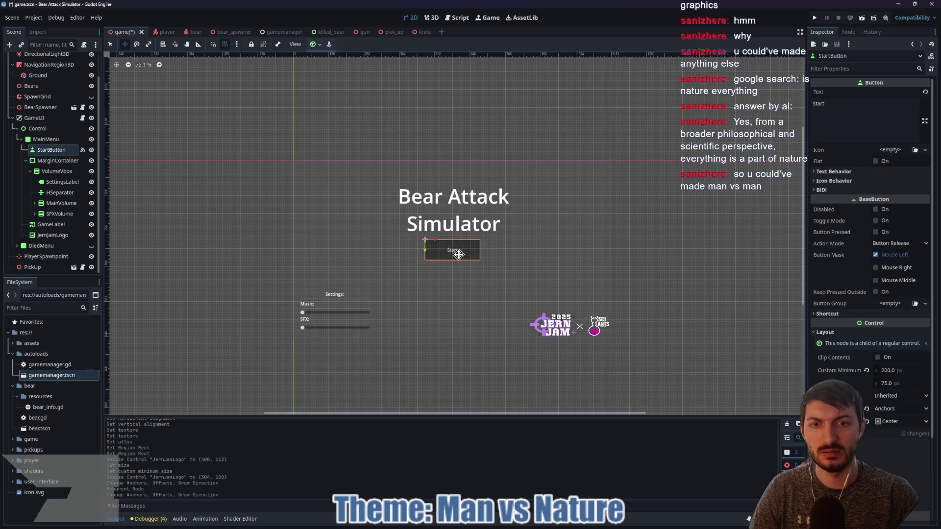
drag(451, 248, 452, 270)
key(ctrl+s)
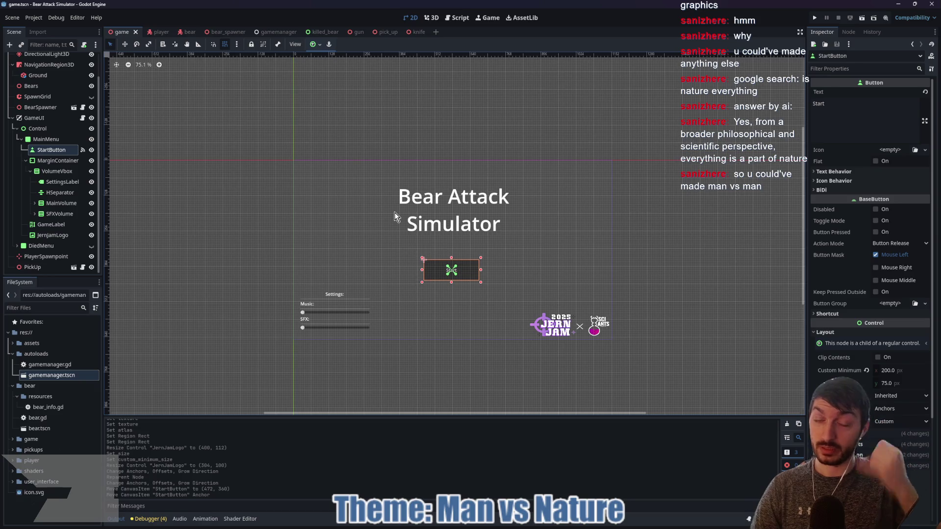
- Sketch green annotation strokes over the menu, then clear them
scroll(414, 224, up, 2)
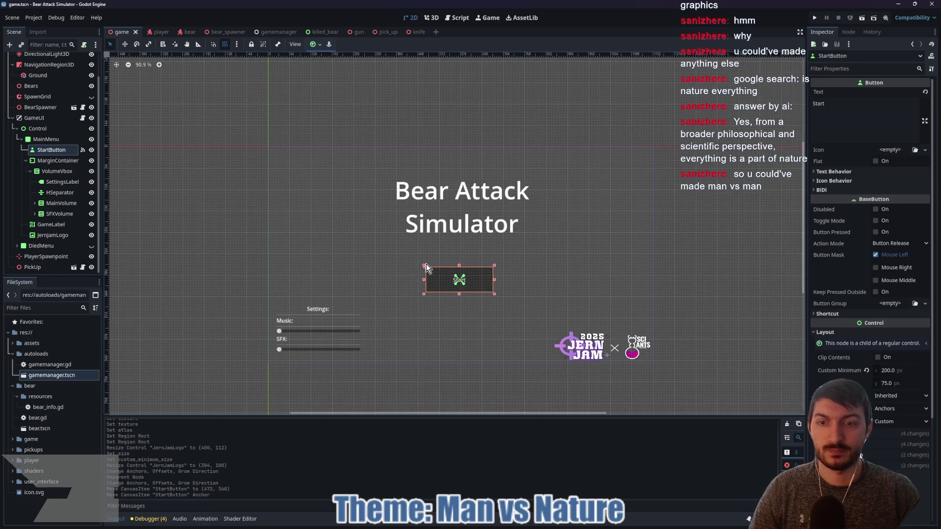
scroll(426, 267, down, 3)
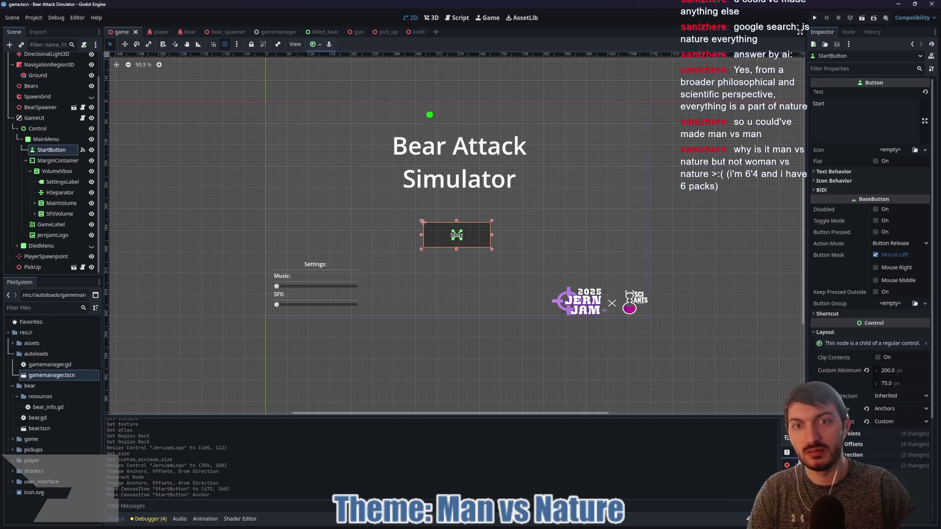
drag(439, 121, 355, 237)
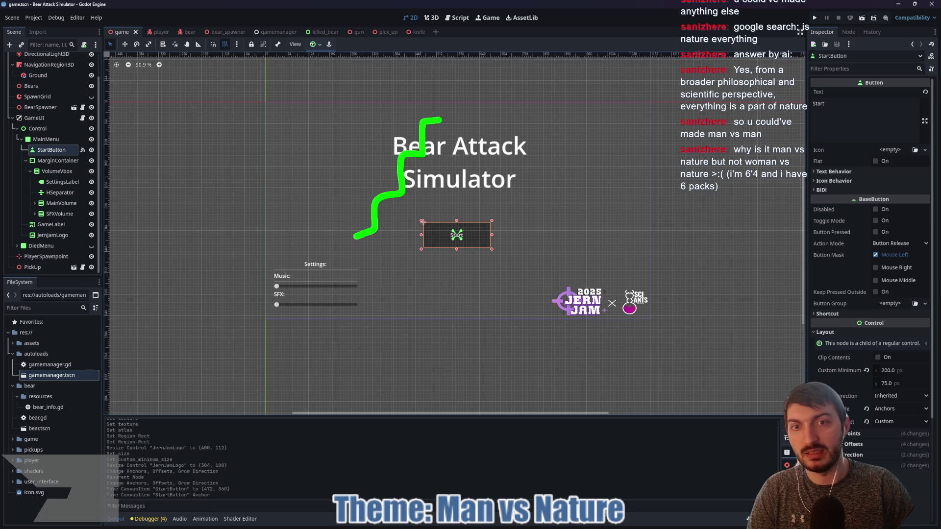
drag(512, 133, 416, 260)
mouse_move(580, 154)
mouse_down()
mouse_move(544, 157)
mouse_move(476, 269)
mouse_up()
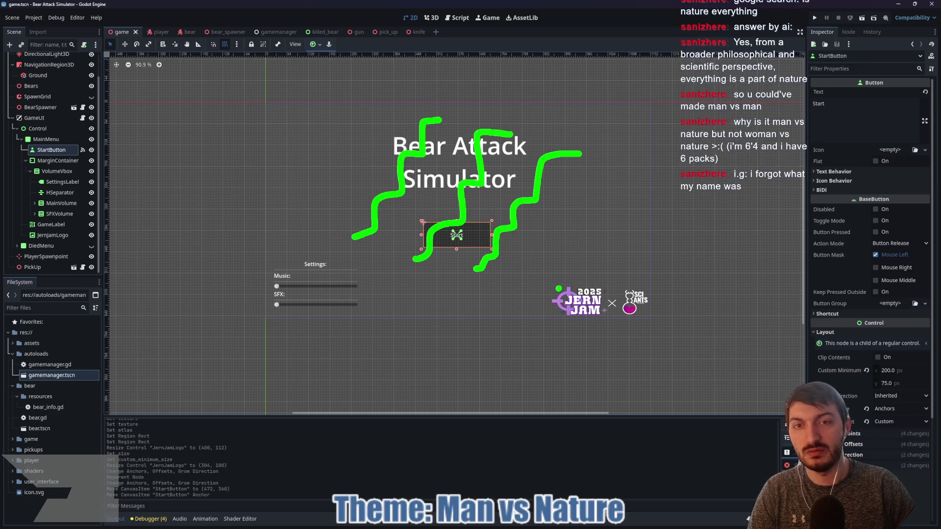
key(Escape)
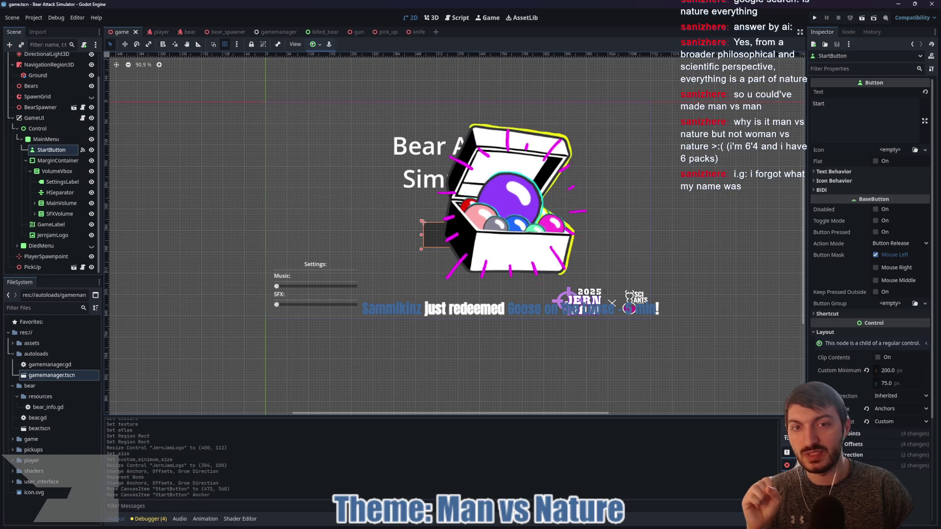
key(super)
- Launch GooseDesktop by searching 'goose' in Windows Search
text(goo)
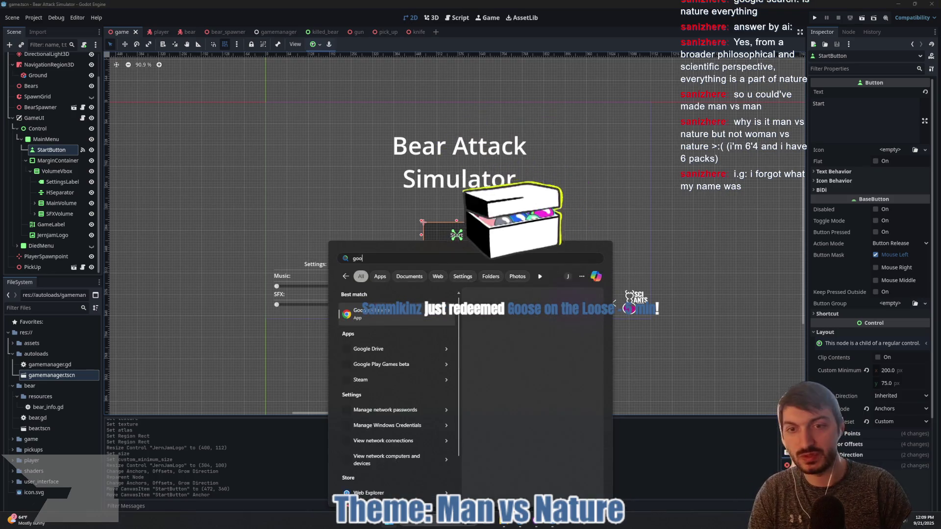
text(se)
key(Return)
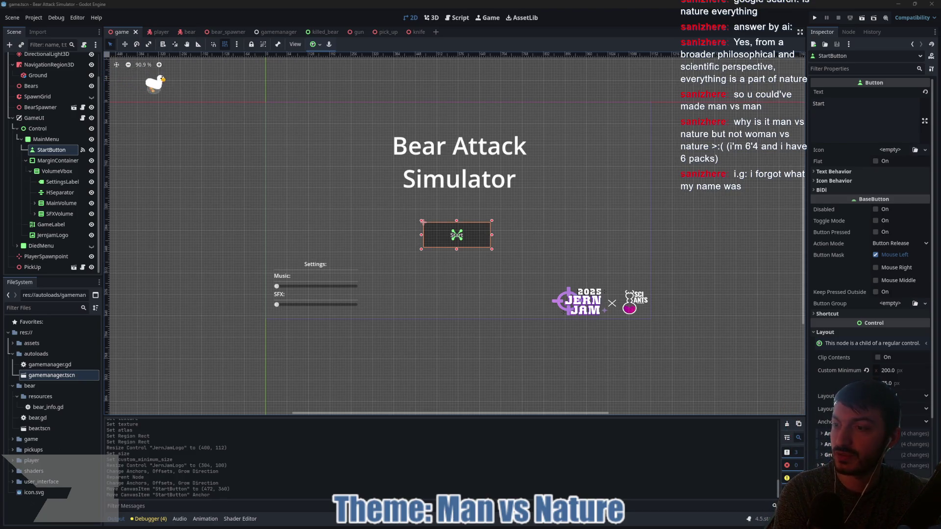
- Collapse the GameUI branch and switch to the gamemanager.tscn scene
drag(0, 103, 0, 91)
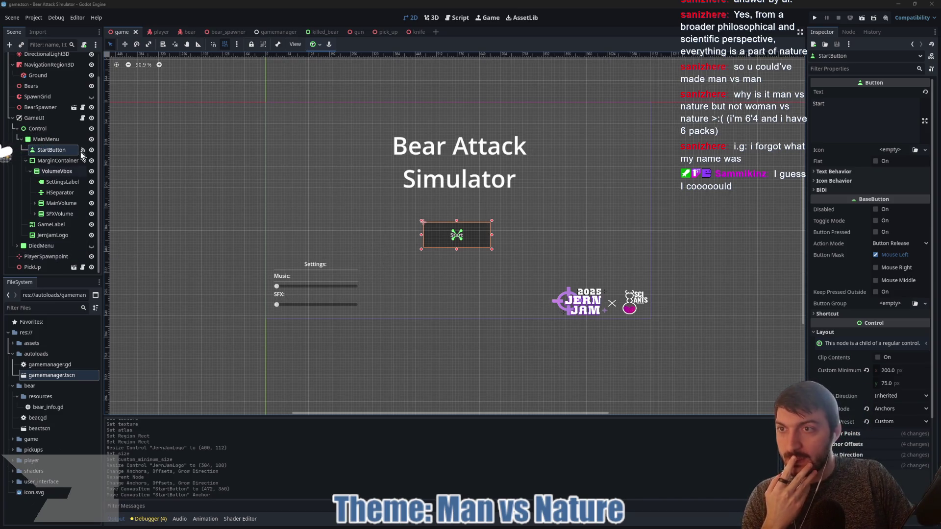
scroll(66, 152, up, 2)
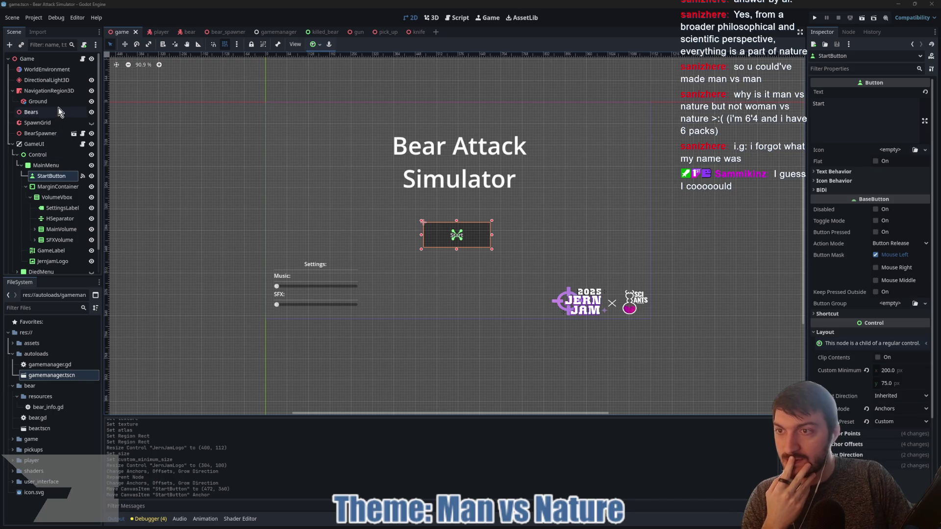
click(12, 144)
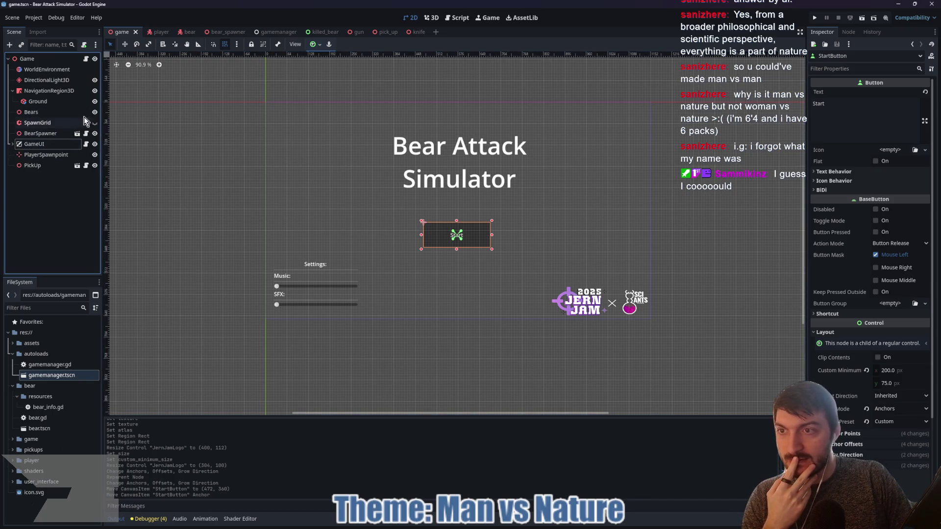
click(278, 32)
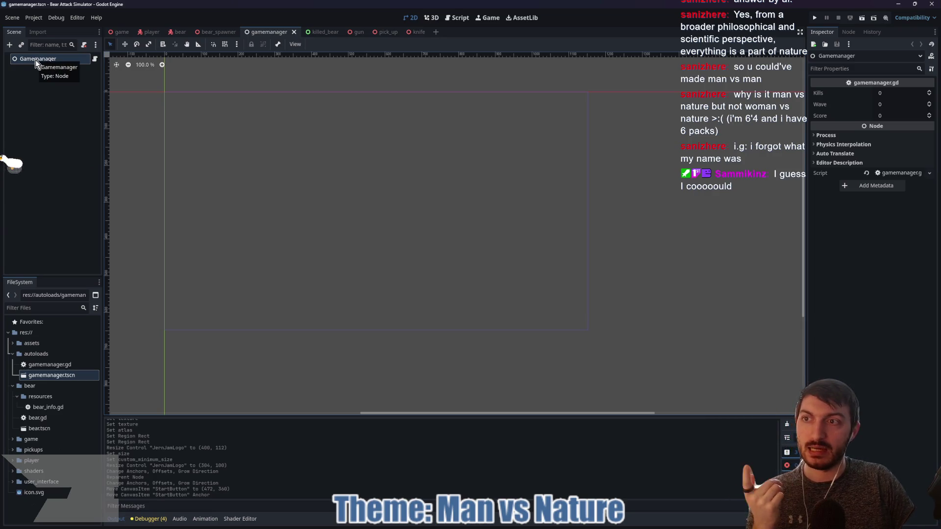
- Add an AudioStreamPlayer child to Gamemanager and save the scene
click(57, 63)
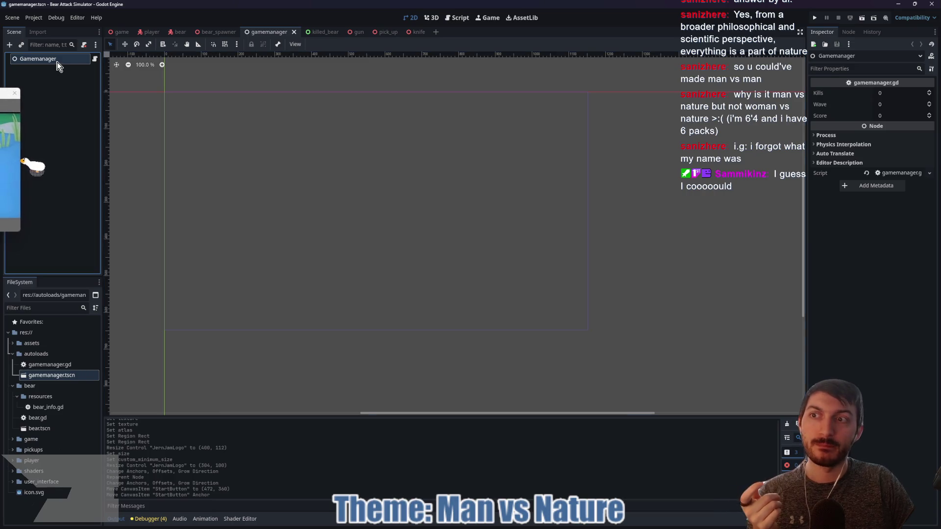
key(ctrl+a)
text(hsep)
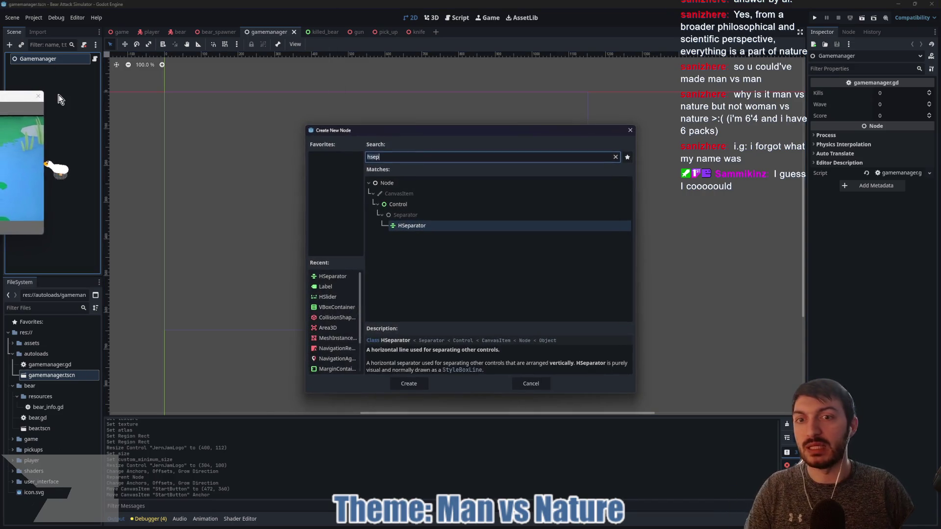
key(ctrl+a)
text(audio)
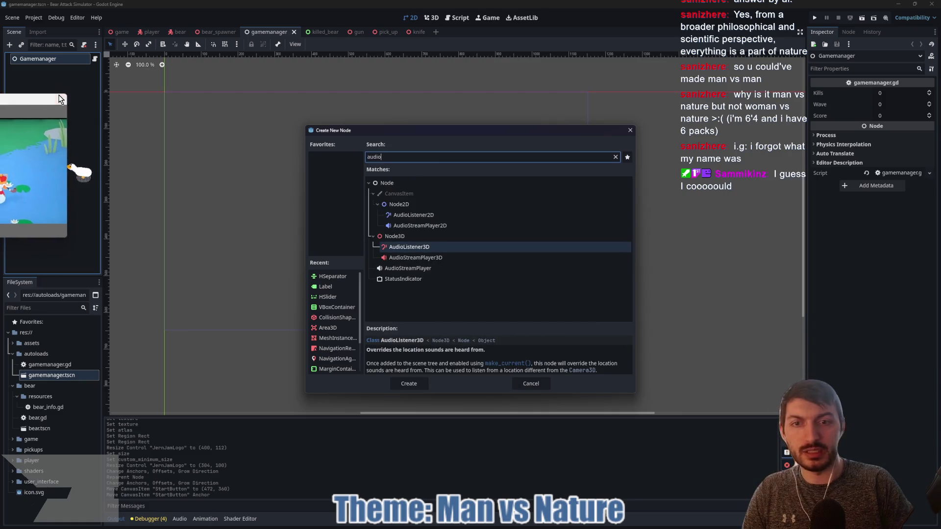
click(423, 269)
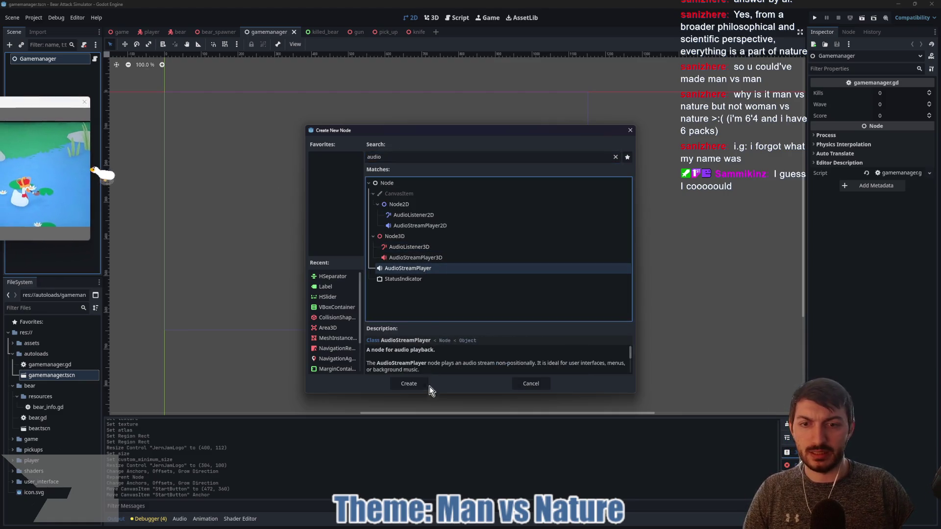
click(413, 384)
key(ctrl+s)
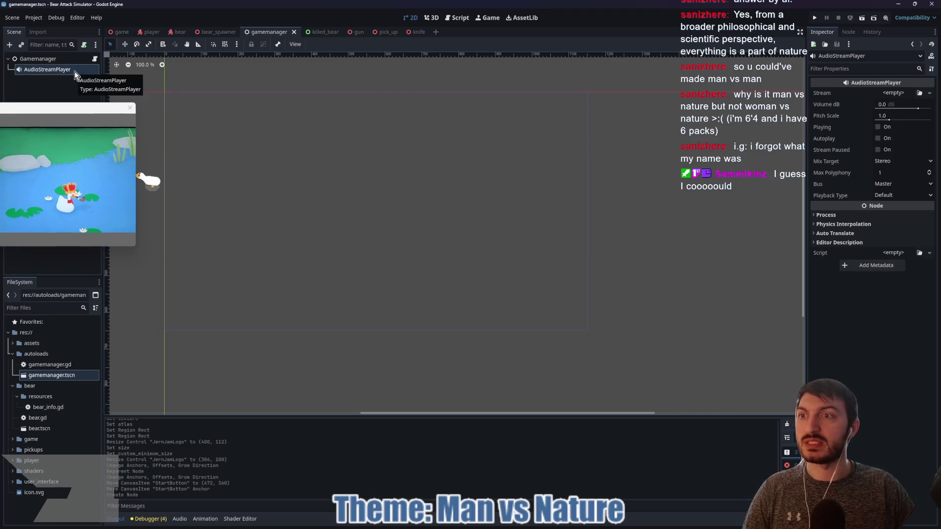
- Duplicate the player, name the two Music and SoundEffects, and show the audio bus layout
key(ctrl+d)
double_click(65, 69)
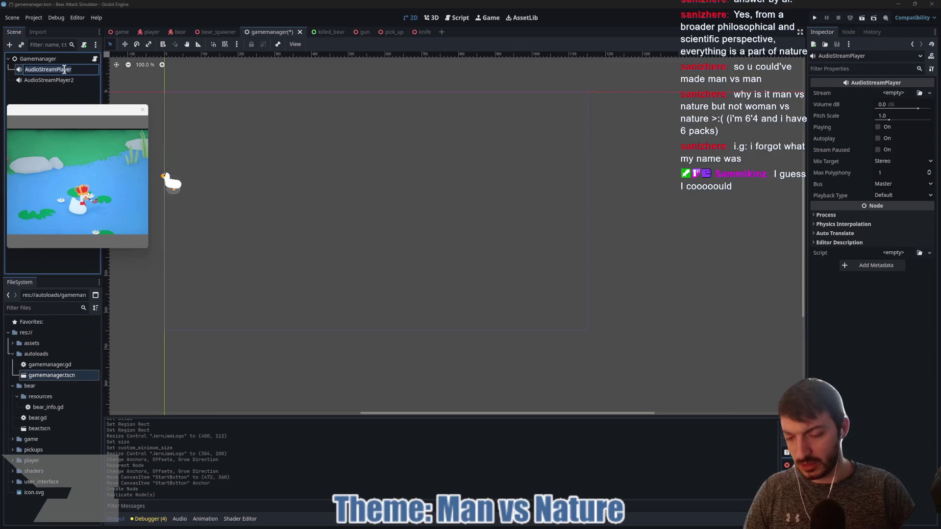
text(Music)
key(Return)
double_click(45, 82)
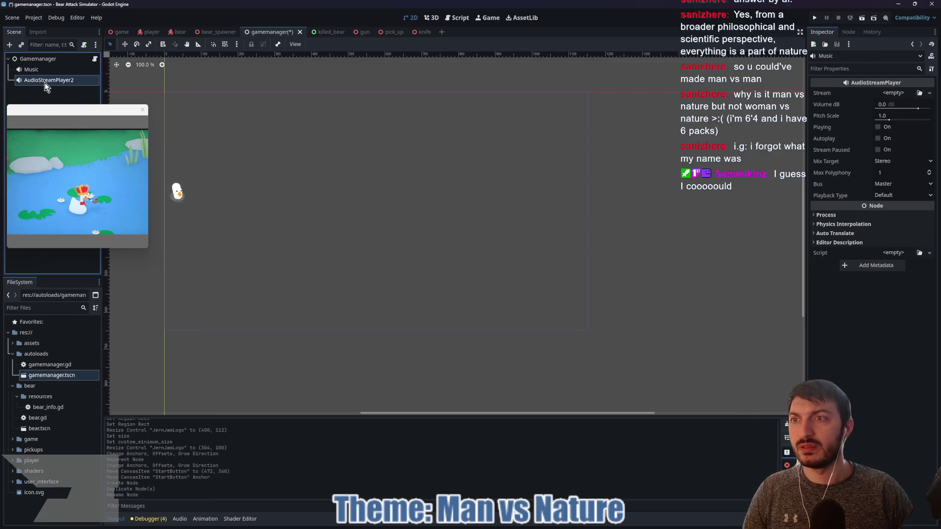
text(Sou)
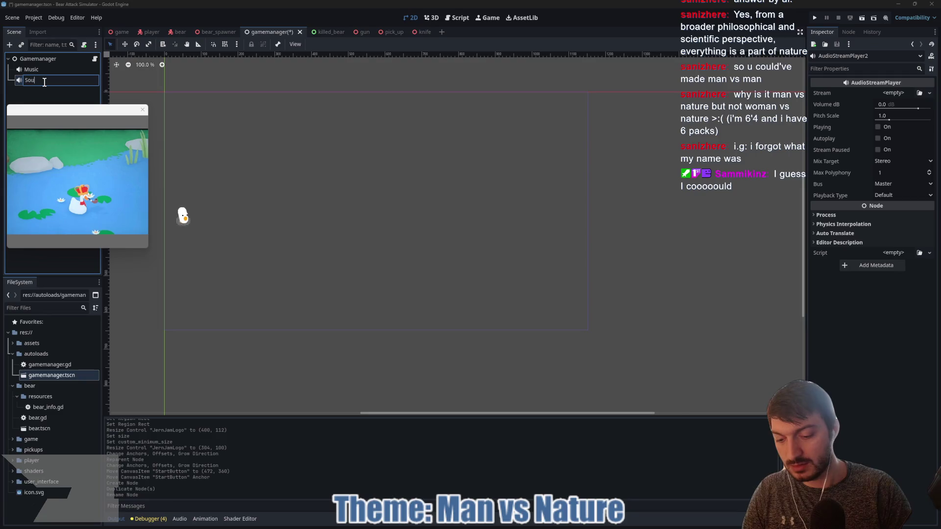
text(ndEffects)
key(Return)
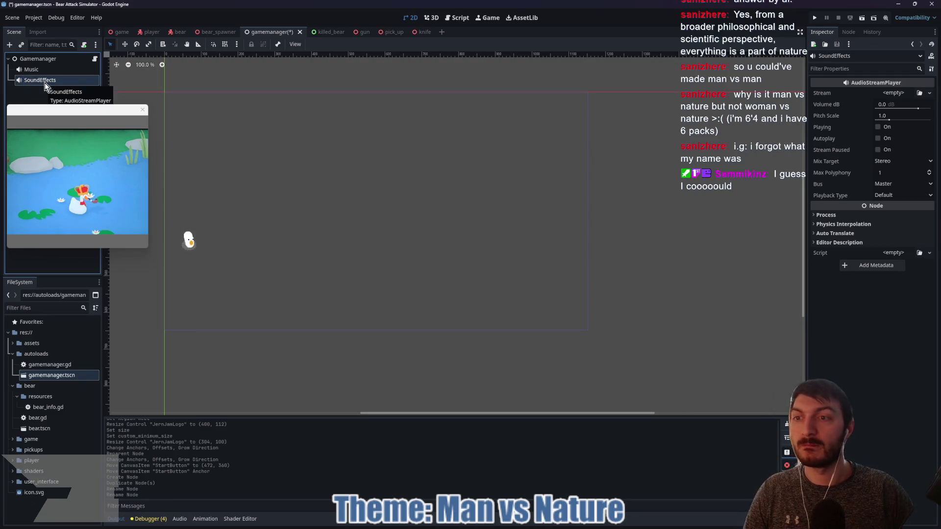
click(52, 70)
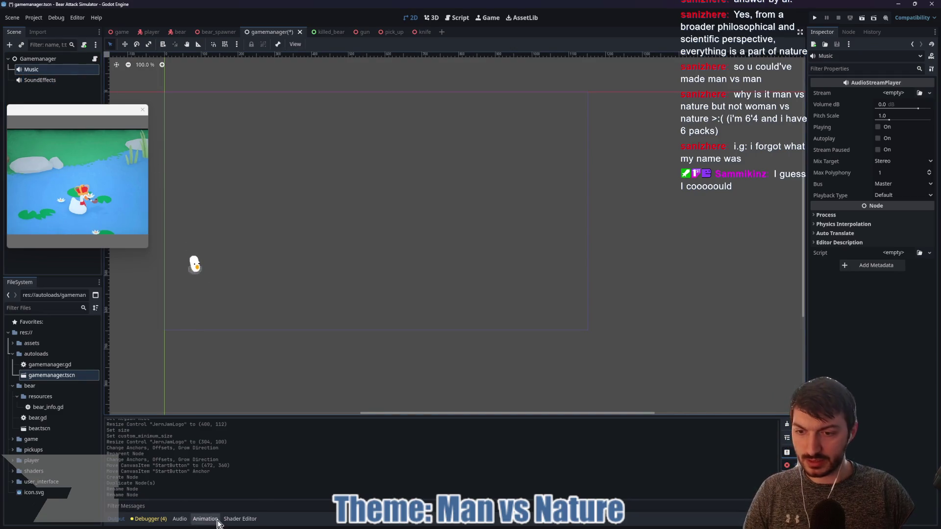
click(179, 519)
- Add two audio buses, Music and SFX, beside Master
drag(293, 370, 290, 297)
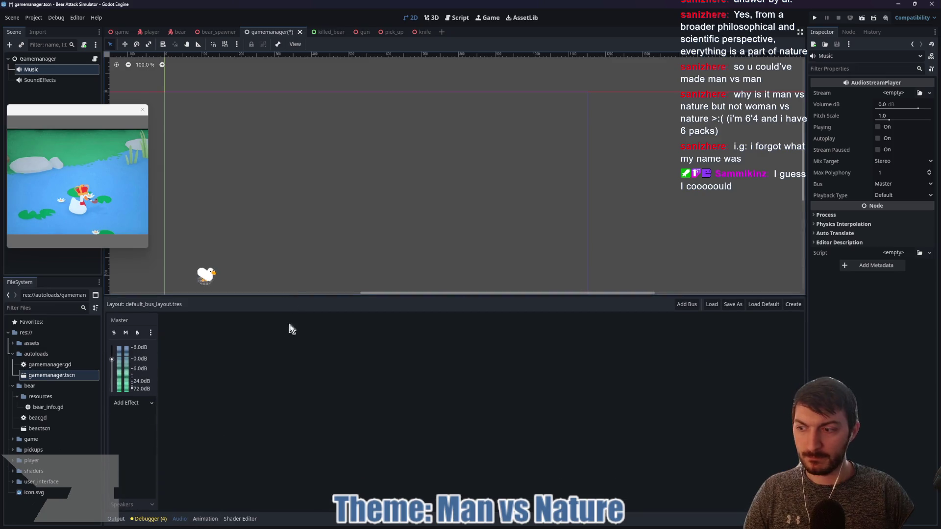
click(687, 304)
text(Music)
key(Return)
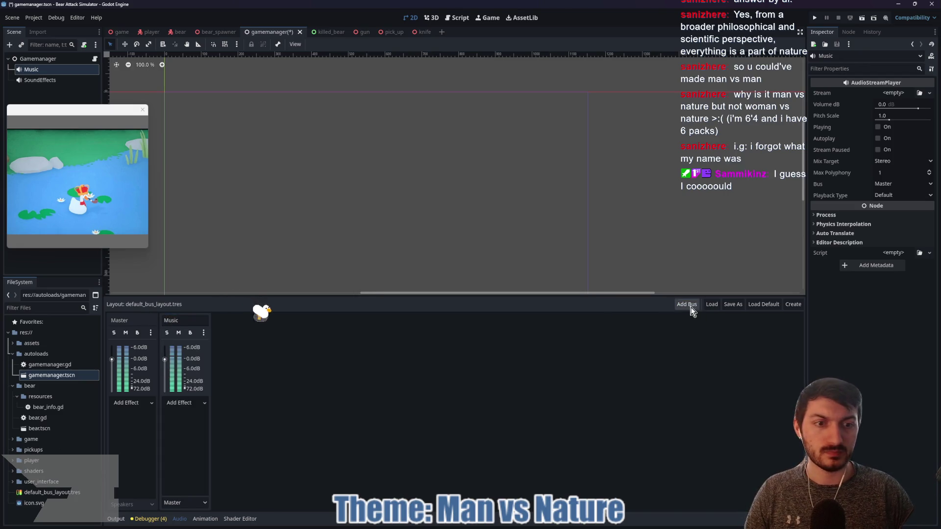
click(692, 308)
text(FX)
key(Return)
- Route the Music player to the Music bus and the SoundEffects player to SFX
click(199, 507)
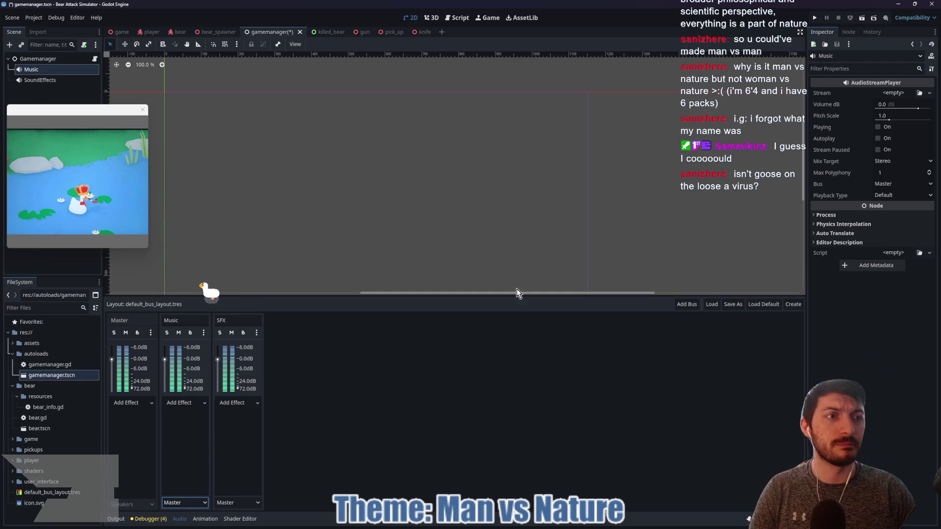
click(892, 185)
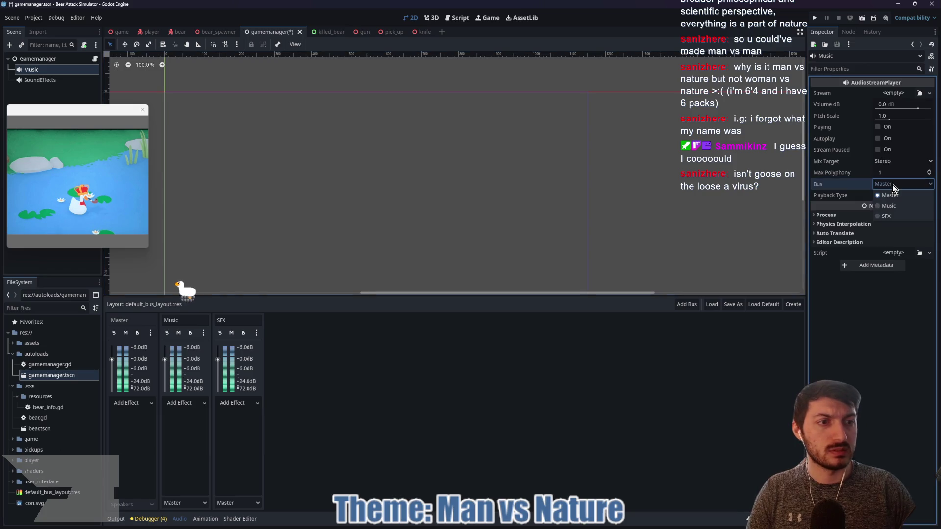
click(890, 195)
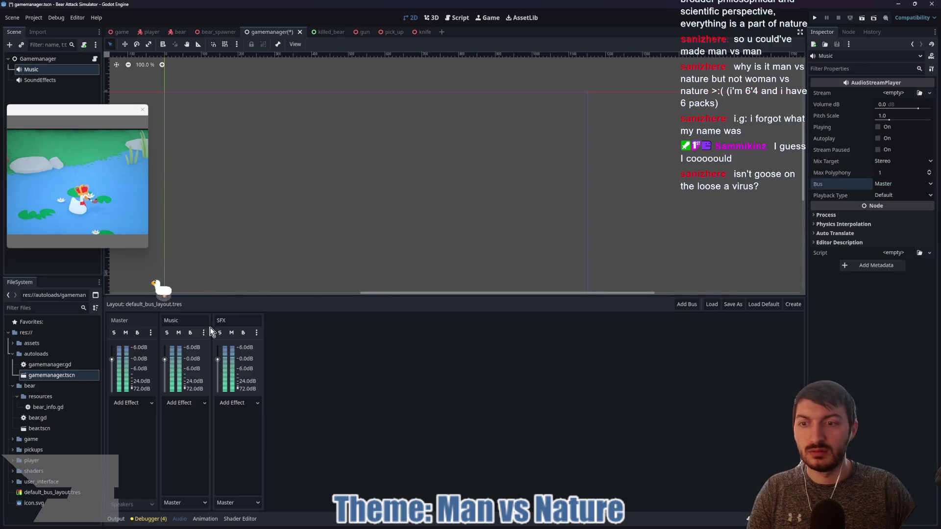
click(196, 420)
click(31, 69)
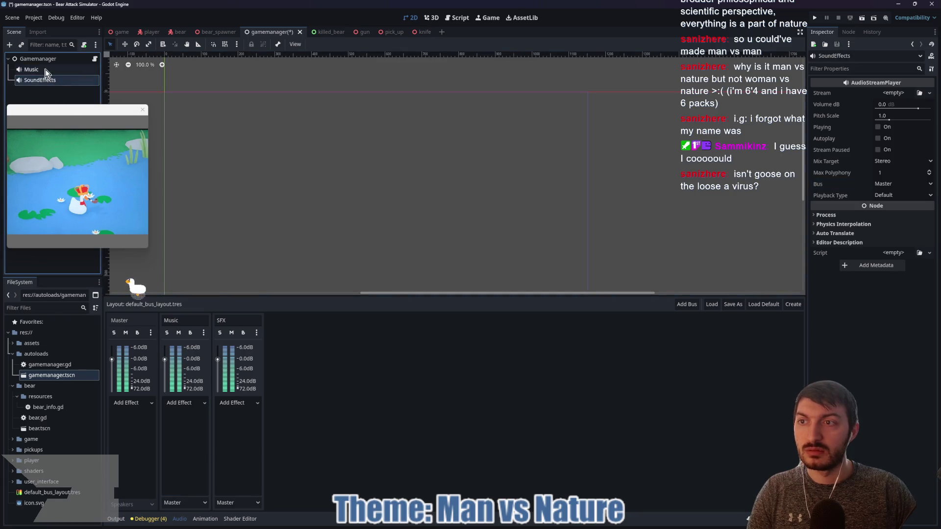
click(894, 183)
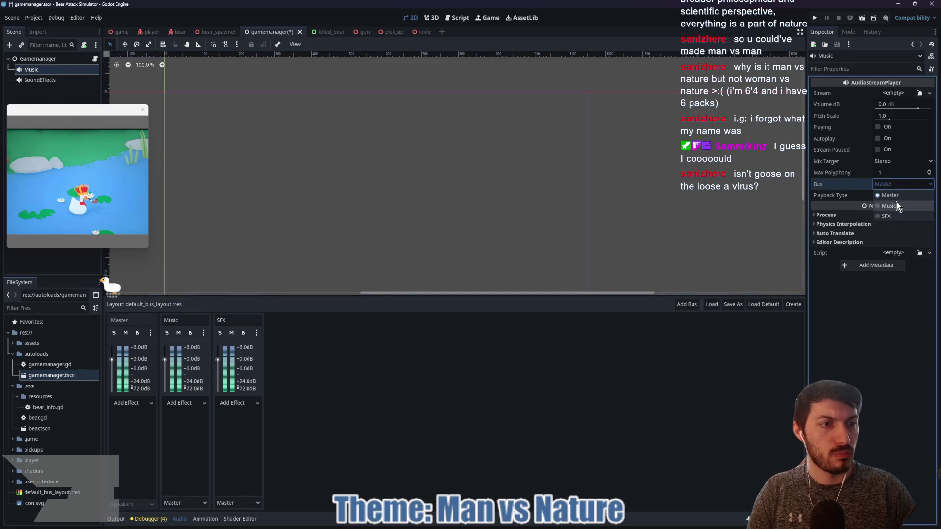
click(898, 206)
click(74, 80)
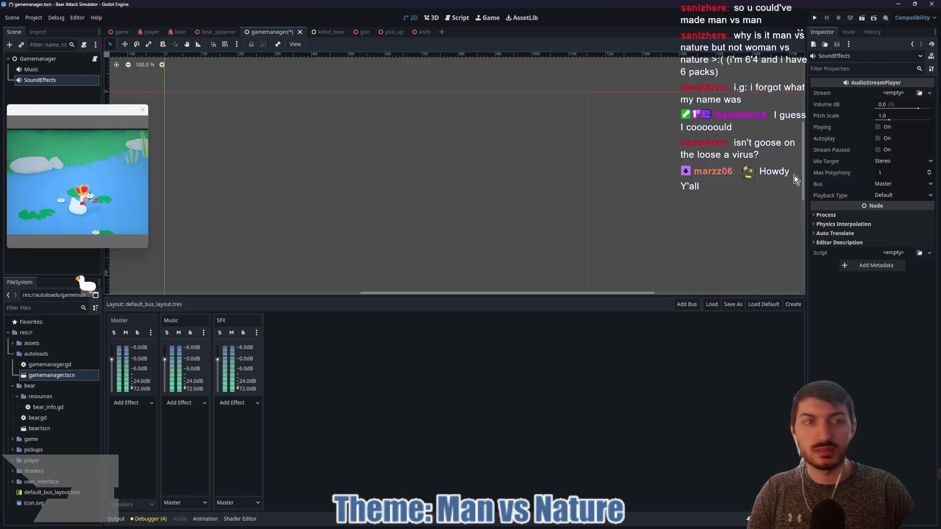
click(899, 186)
click(897, 218)
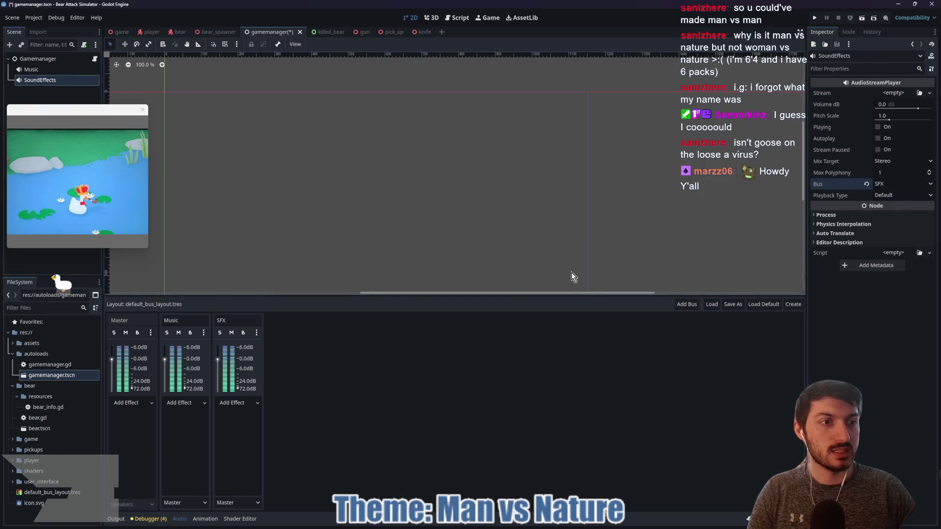
- Save the gamemanager scene, close the goose picture window and go to the bear scene
key(ctrl+s)
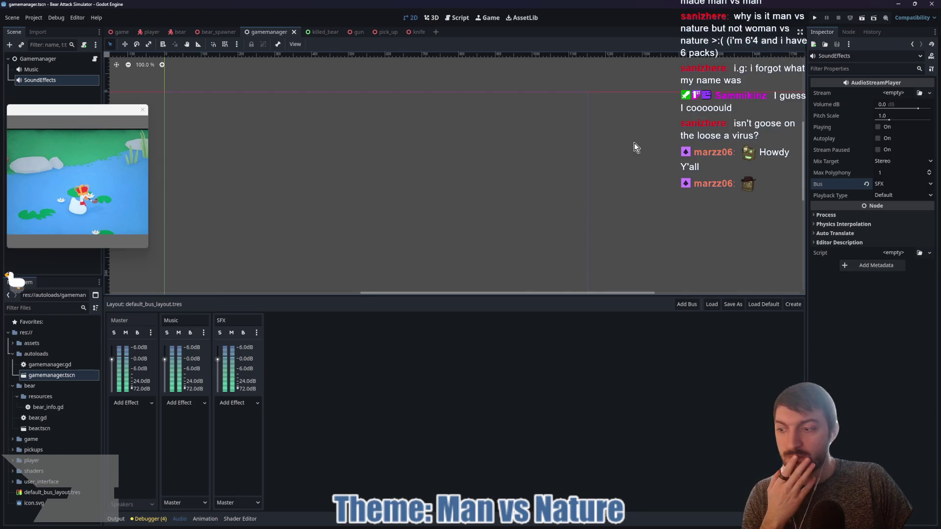
click(142, 109)
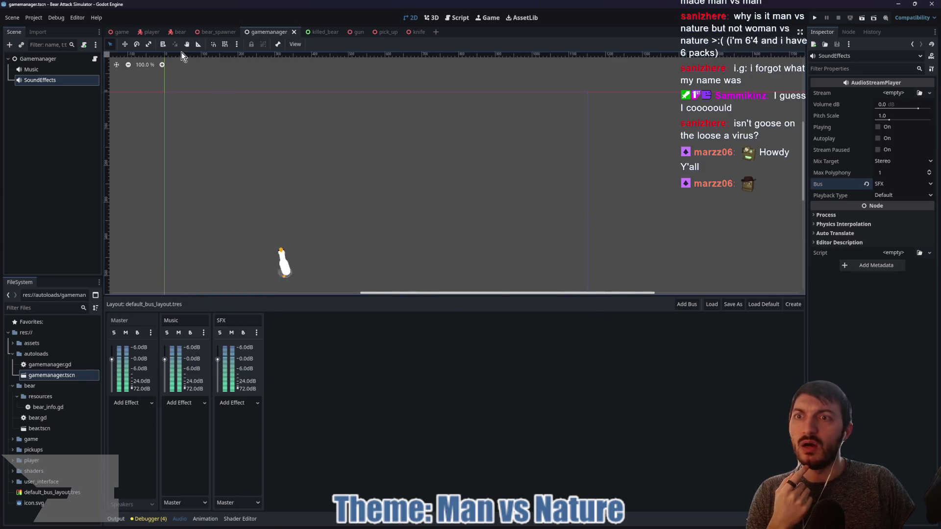
click(179, 32)
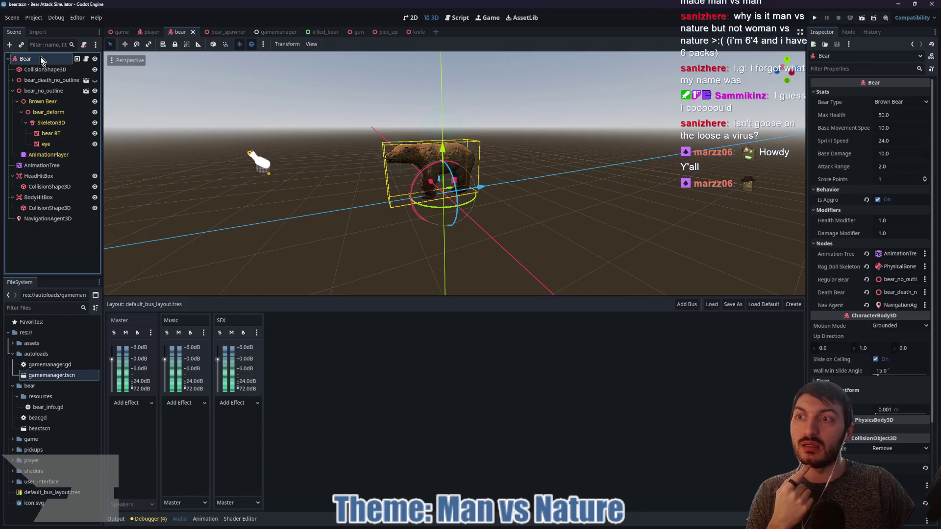
- Add an AudioStreamPlayer3D child node under the Bear root node
click(13, 91)
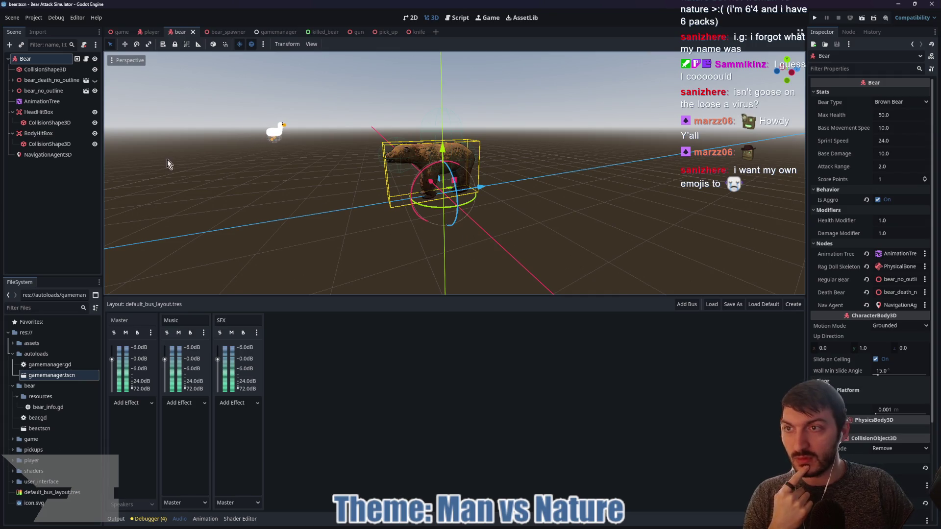
ctrl+click(48, 63)
click(48, 62)
key(ctrl+a)
text(audio)
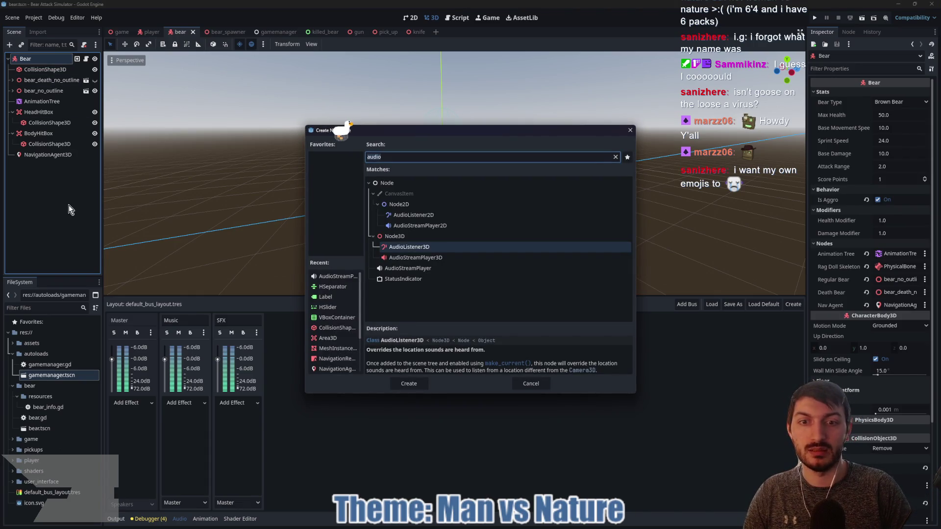
click(509, 258)
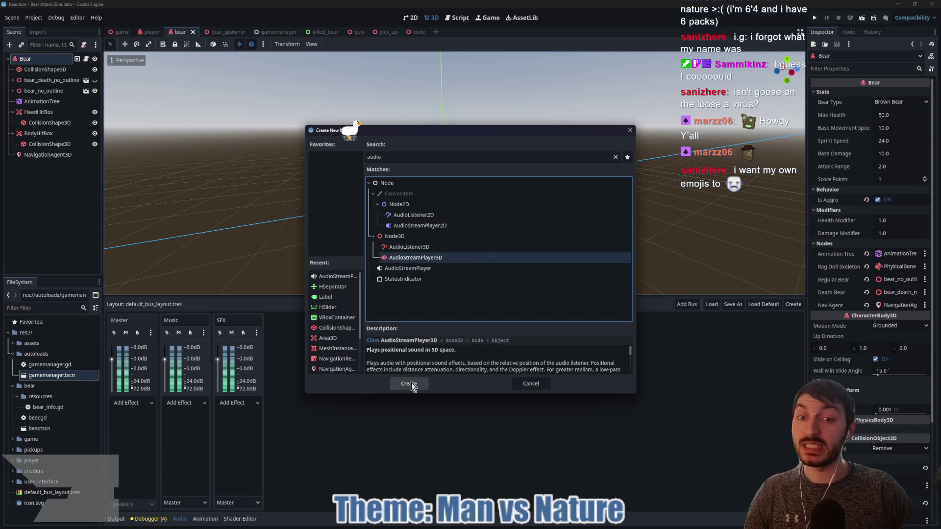
click(409, 384)
- Rename the new player SoundEffects, set its Bus to SFX, and save the bear scene
click(55, 165)
text(S)
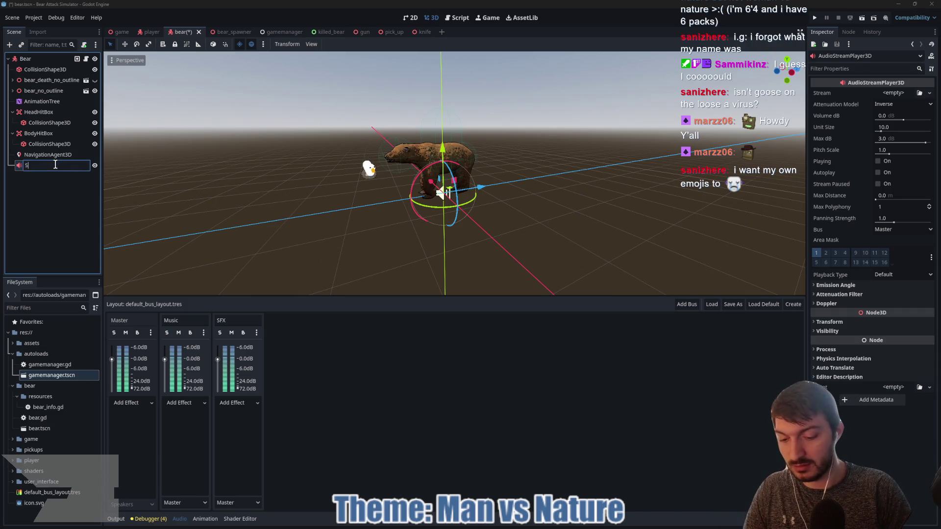
key(Return)
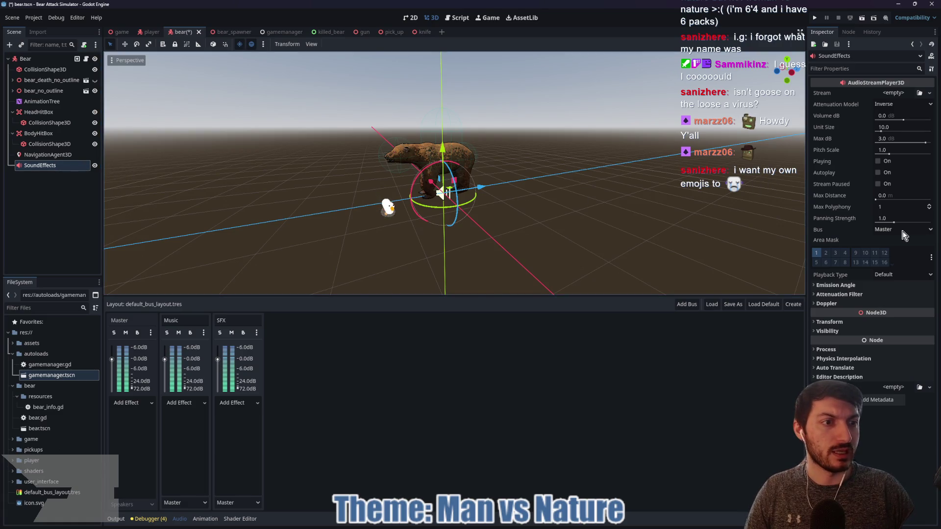
click(902, 231)
click(896, 258)
click(52, 212)
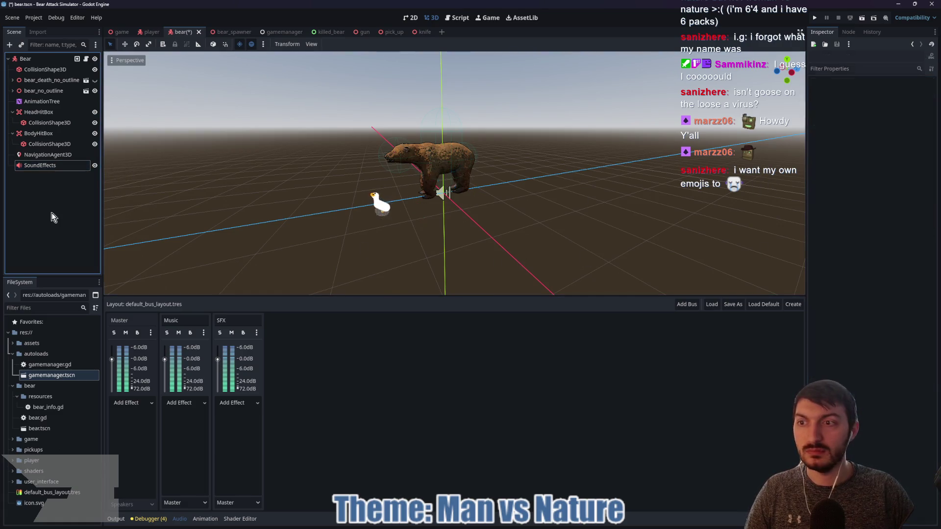
key(ctrl+s)
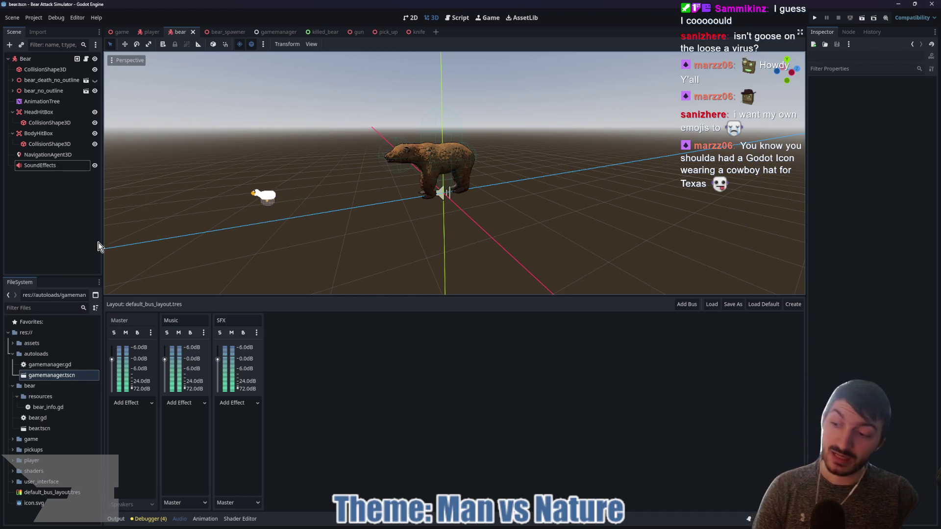
drag(0, 114, 344, 99)
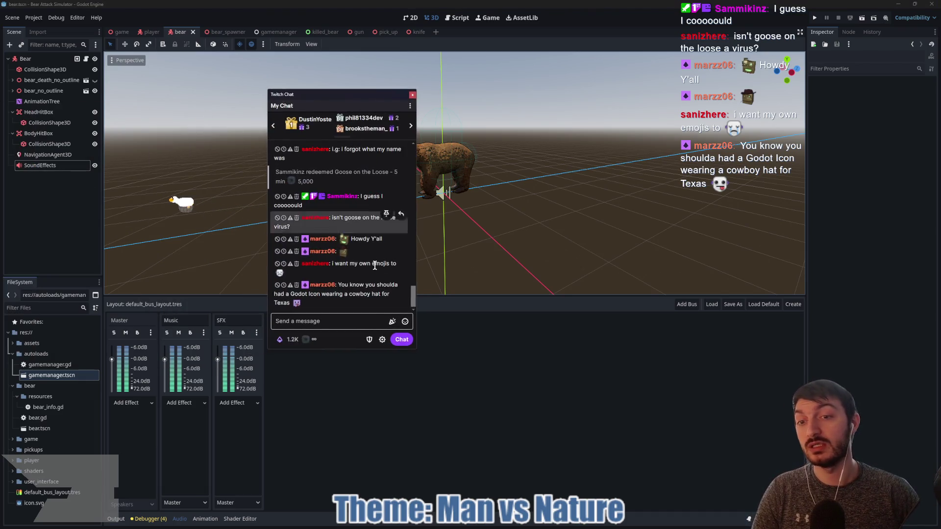
click(405, 321)
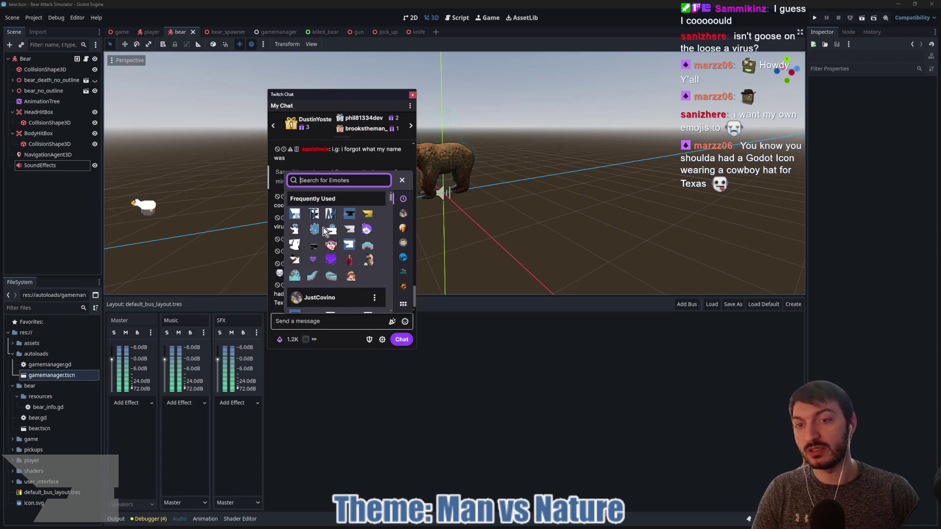
click(296, 215)
click(314, 214)
click(330, 214)
click(296, 214)
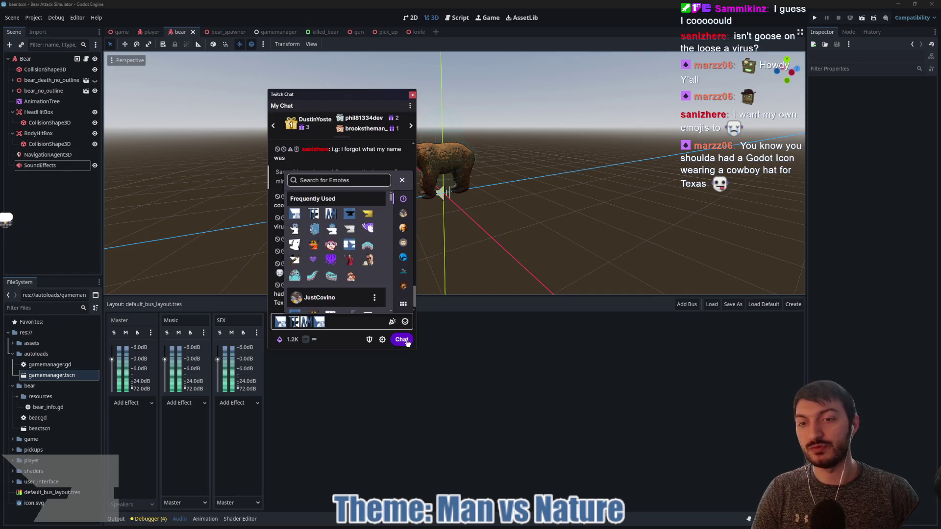
click(402, 340)
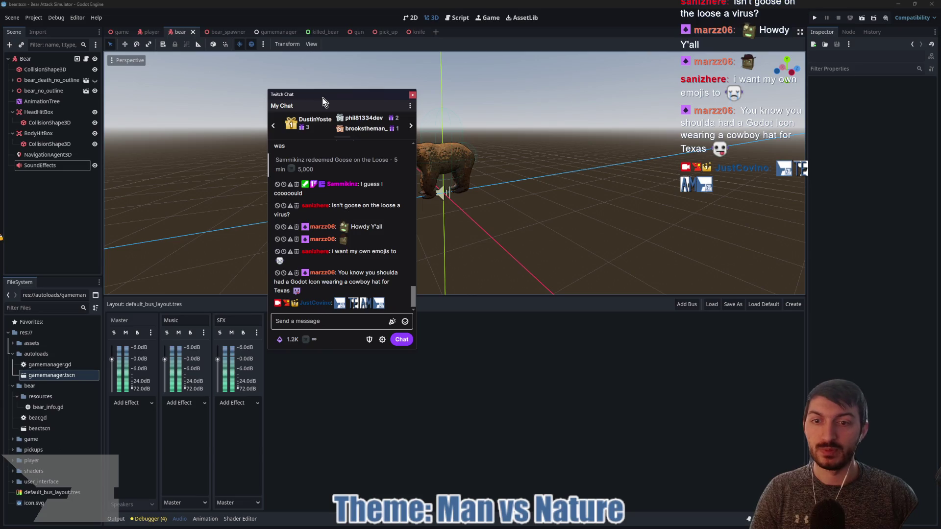
mouse_move(322, 98)
mouse_down()
mouse_move(287, 104)
mouse_move(195, 69)
mouse_move(0, 64)
mouse_up()
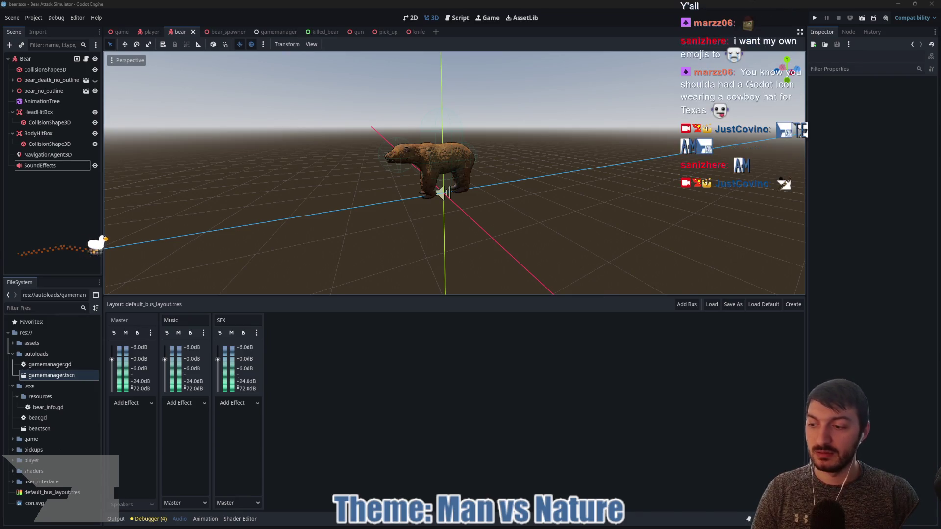
key(alt+Tab)
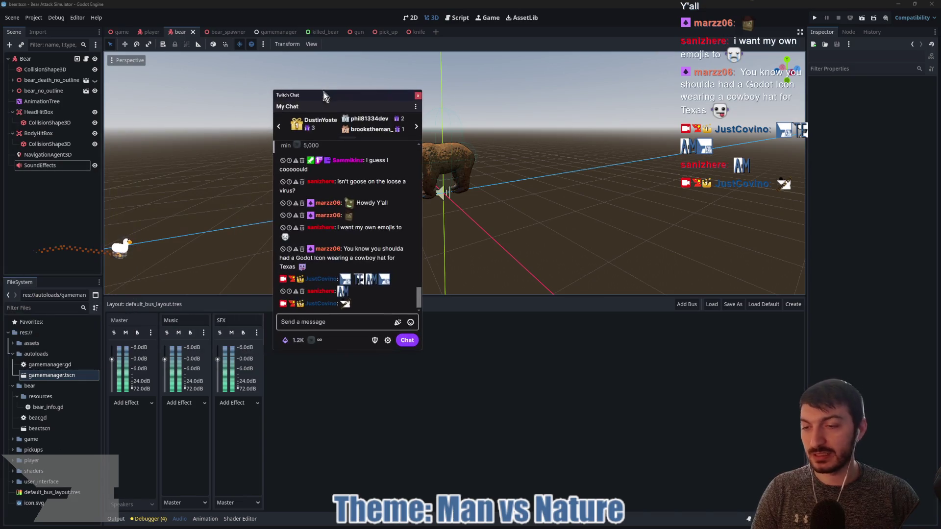
click(345, 304)
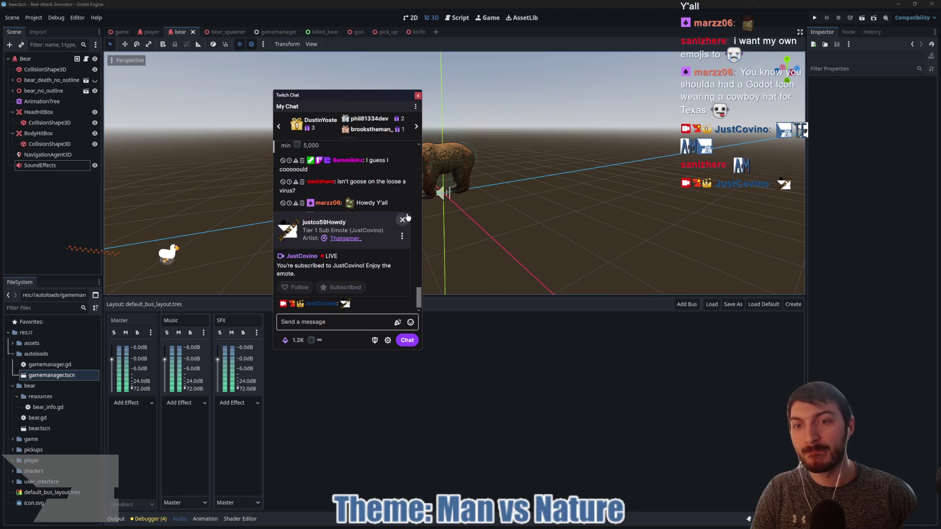
click(417, 231)
key(alt+Tab)
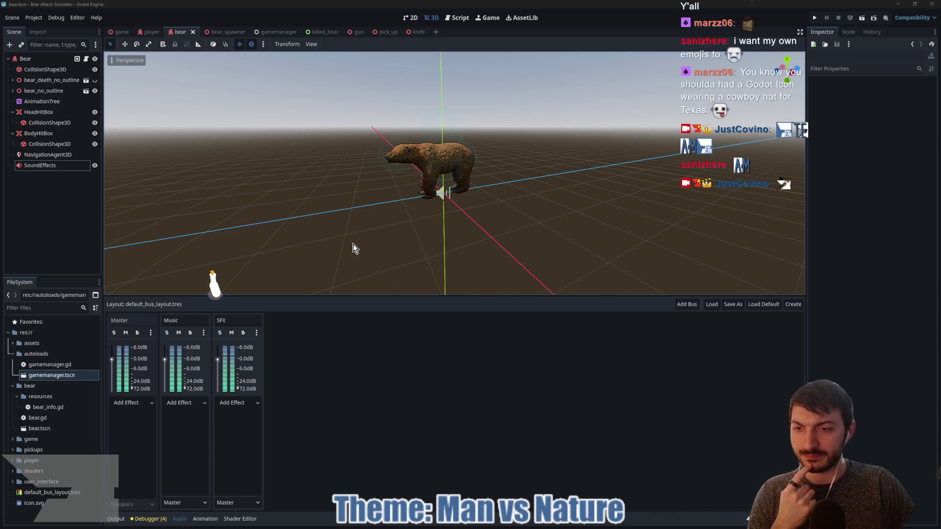
- Create a folder named sounds at res:// in the FileSystem dock
click(12, 354)
click(12, 365)
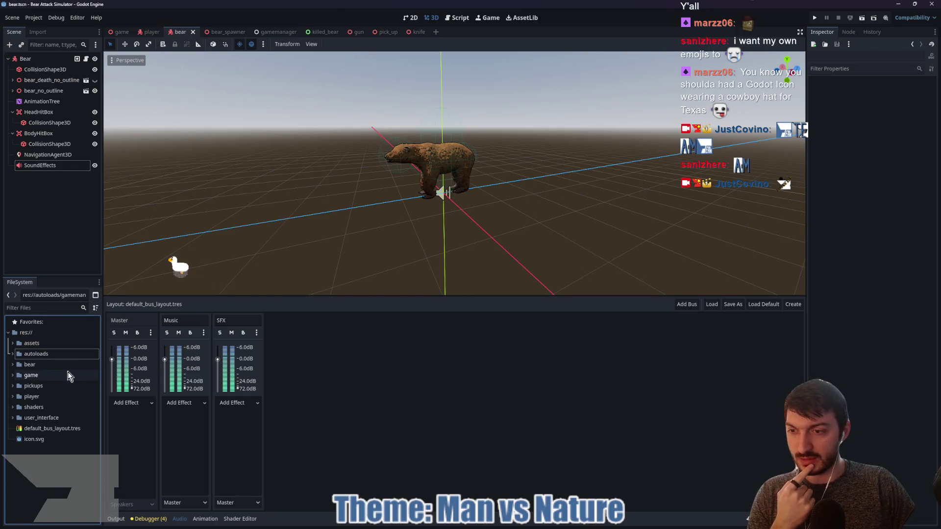
click(32, 334)
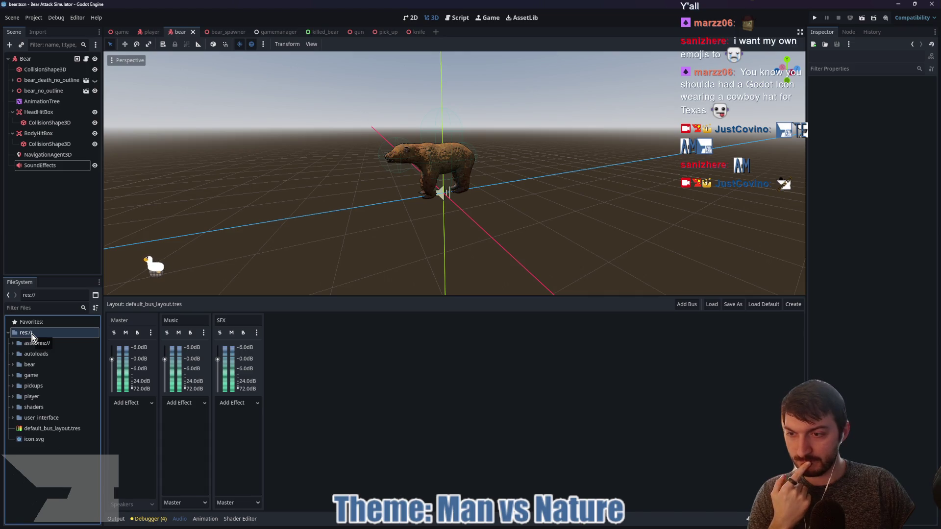
right_click(33, 337)
mouse_move(50, 343)
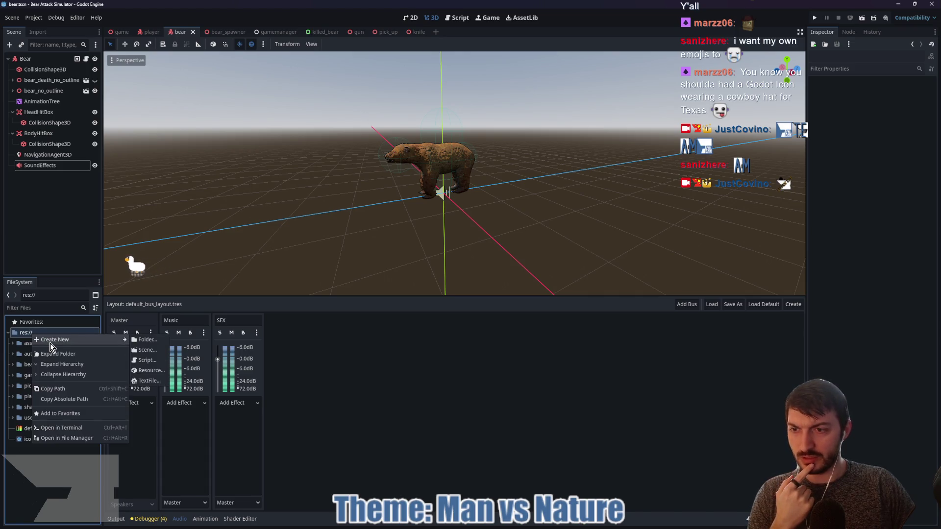
click(141, 343)
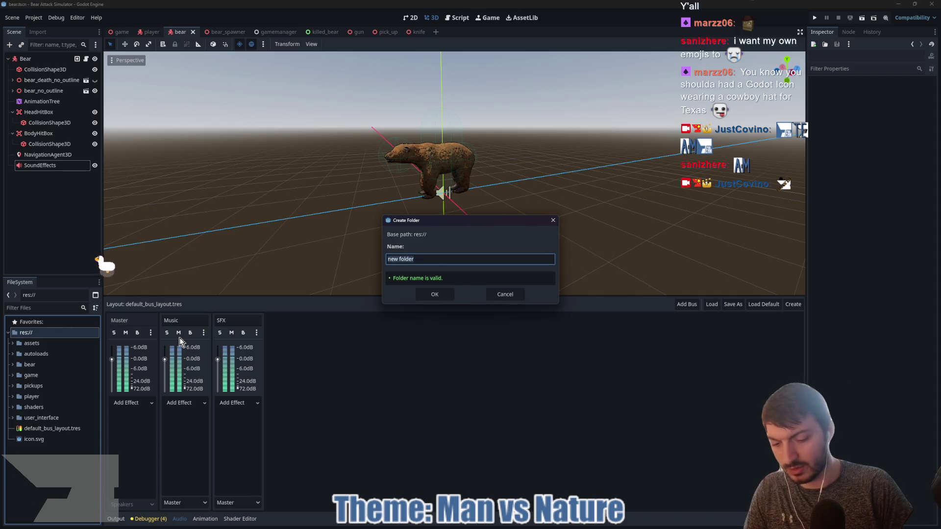
text(Sounds)
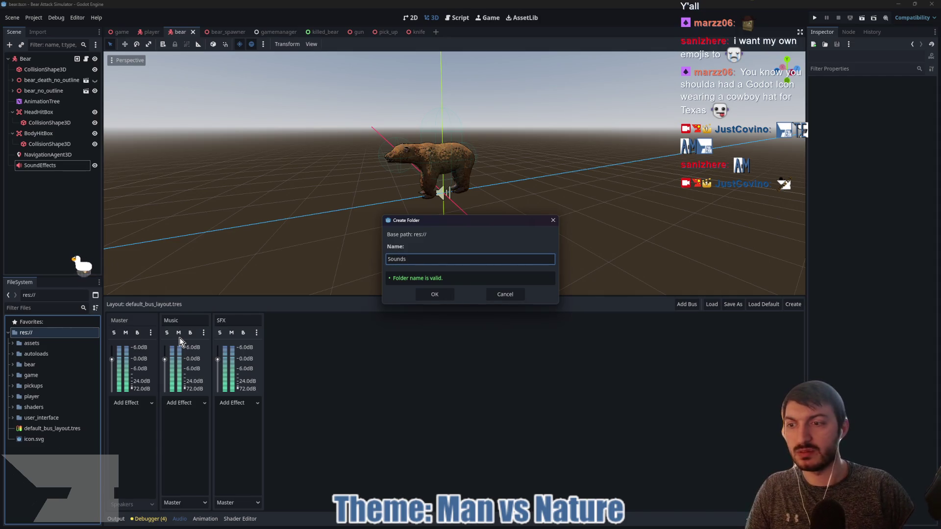
key(BackSpace)
key(BackSpace)
key(BackSpace)
text(sounds)
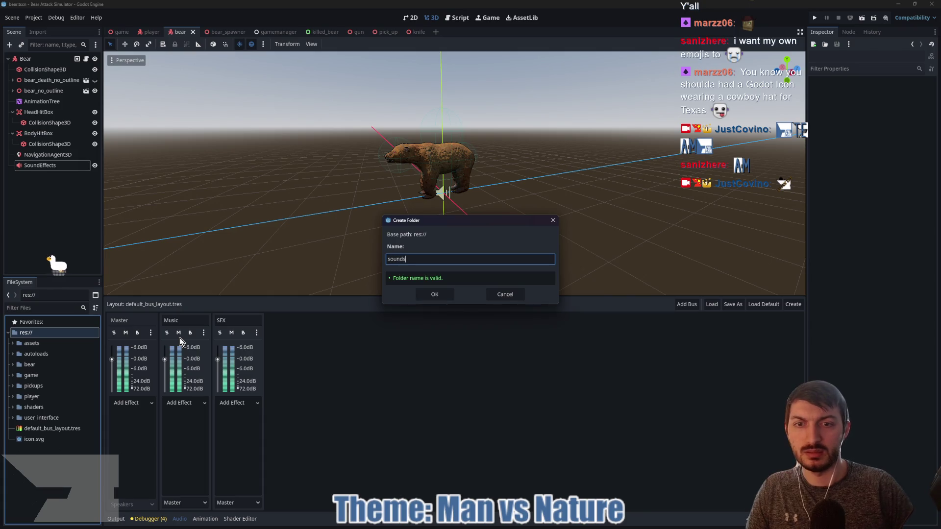
click(433, 294)
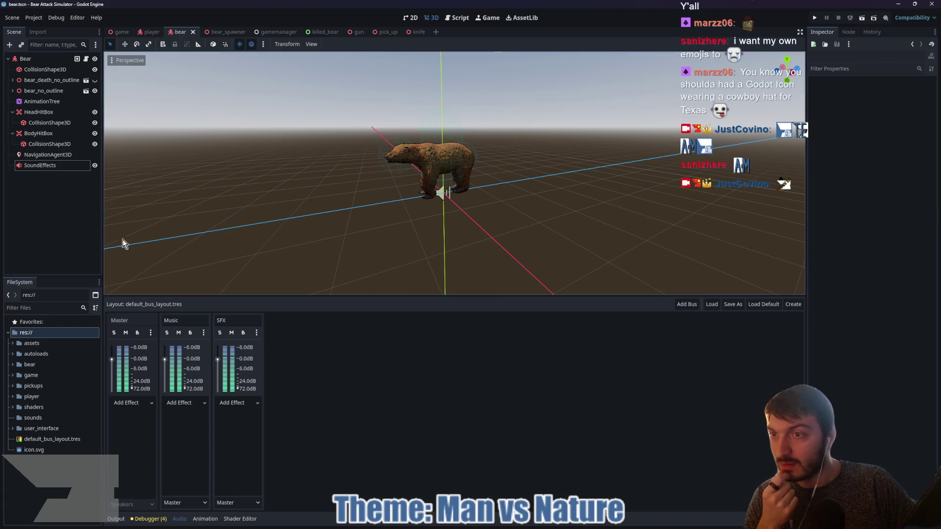
- Open the game scene and enlarge and zoom the 2D view of the main menu
click(68, 168)
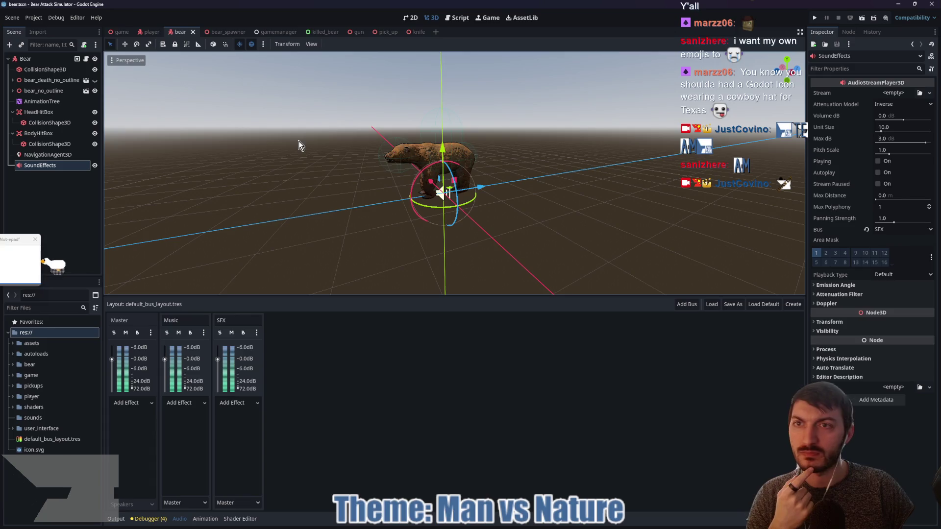
click(116, 31)
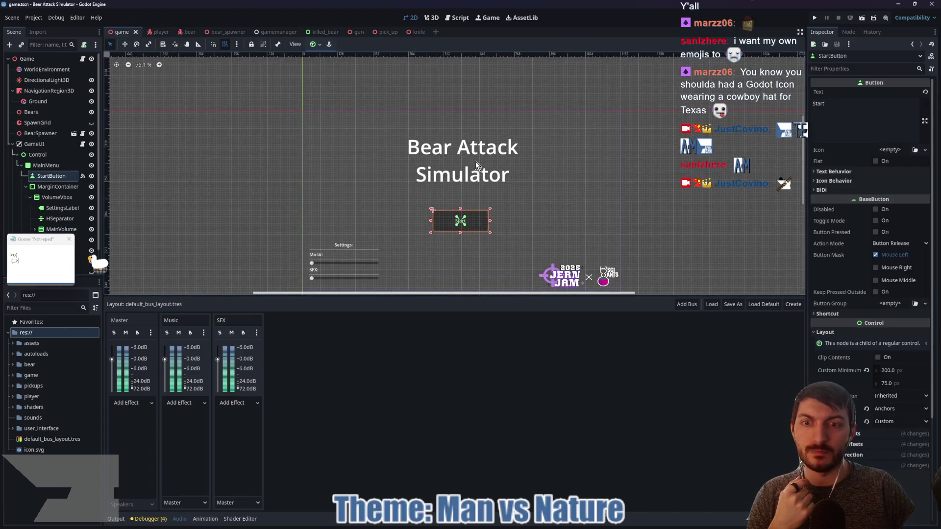
drag(471, 302, 470, 399)
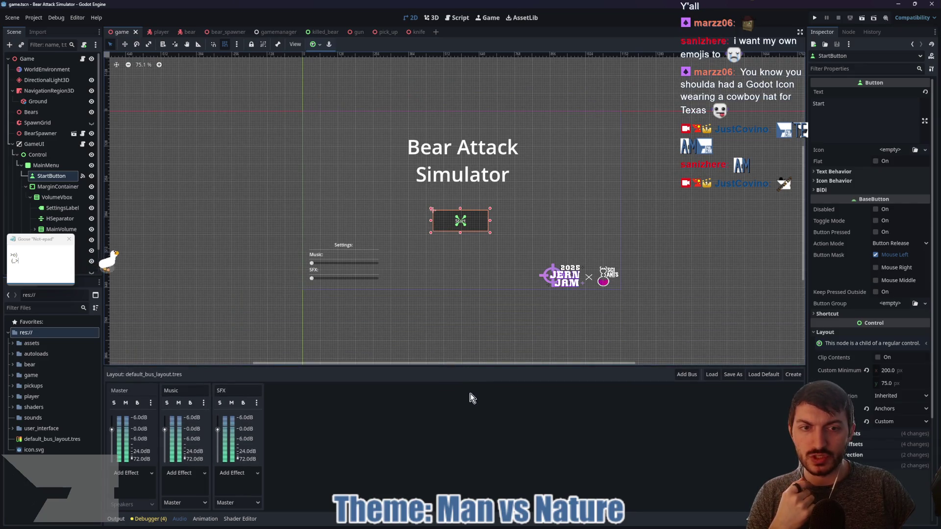
scroll(502, 278, up, 2)
scroll(481, 249, up, 1)
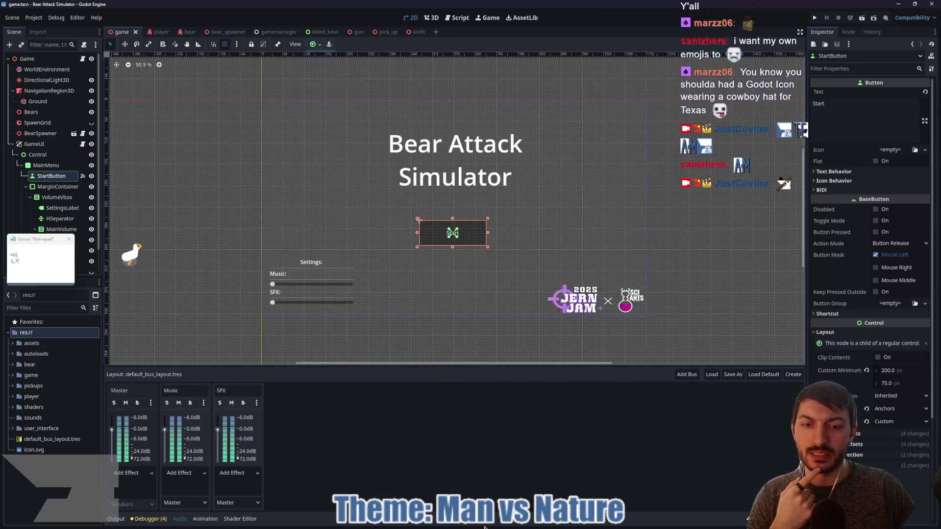
key(super)
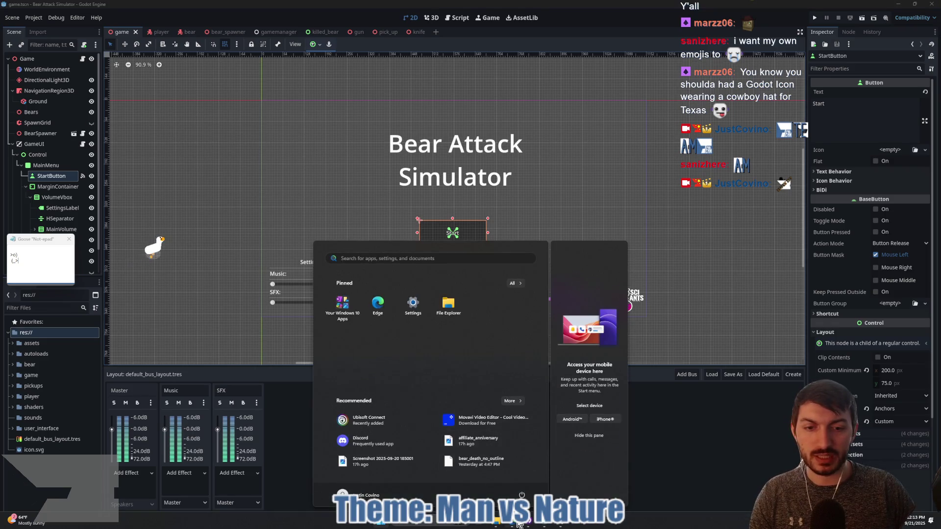
- Search OpenGameArt.org for swipe assets, then close that results tab
click(522, 249)
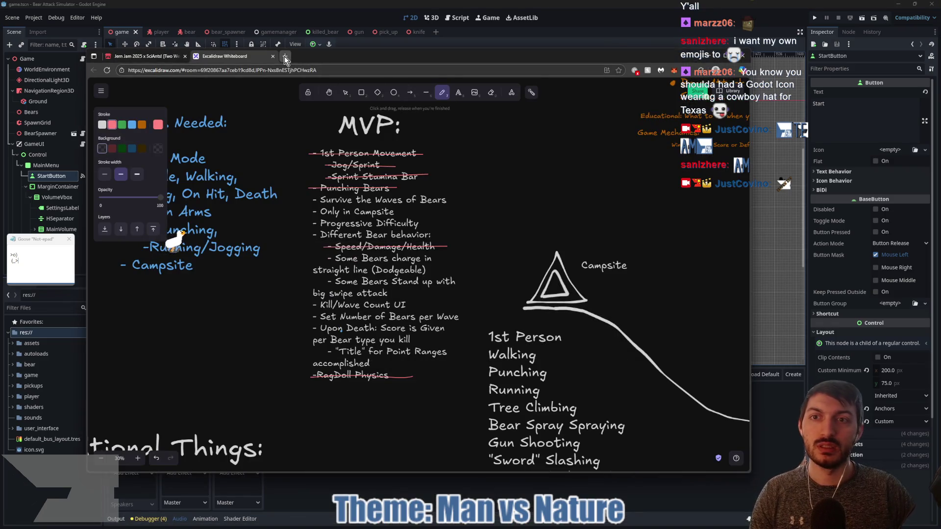
click(285, 55)
text(openga)
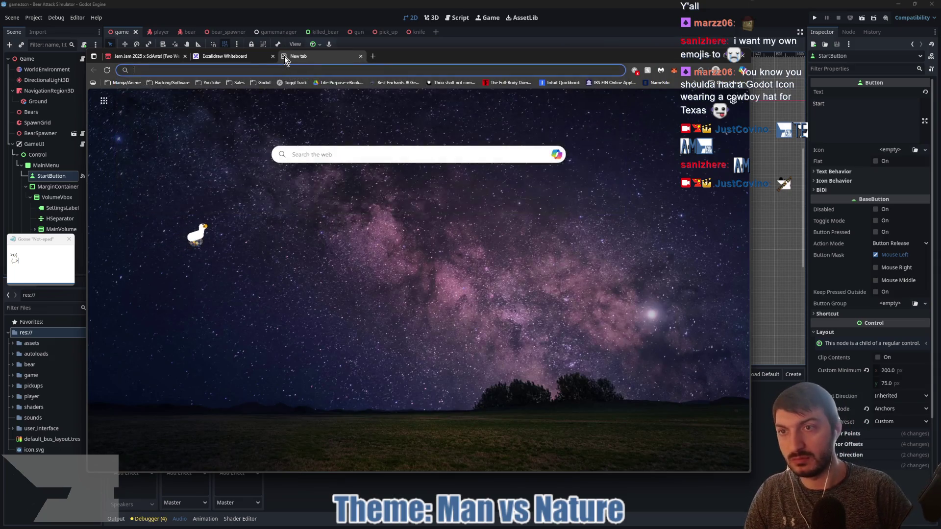
key(Return)
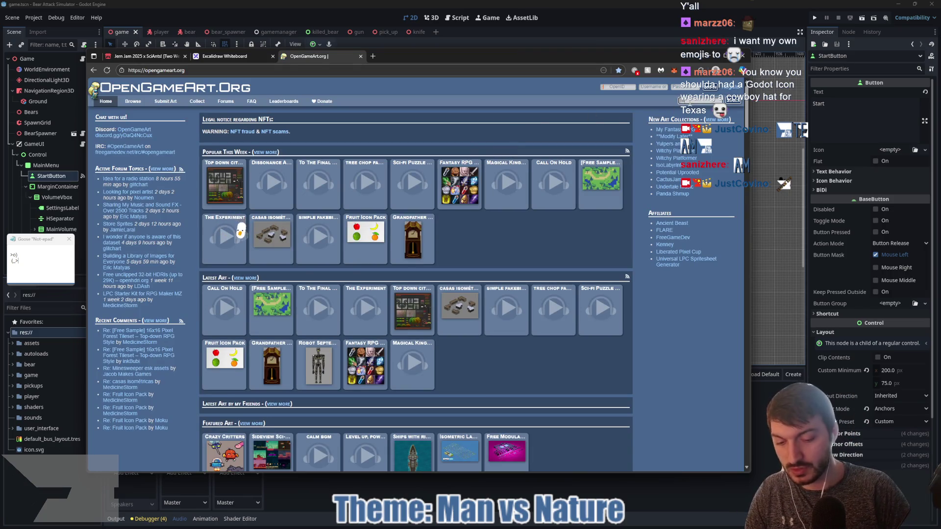
key(Return)
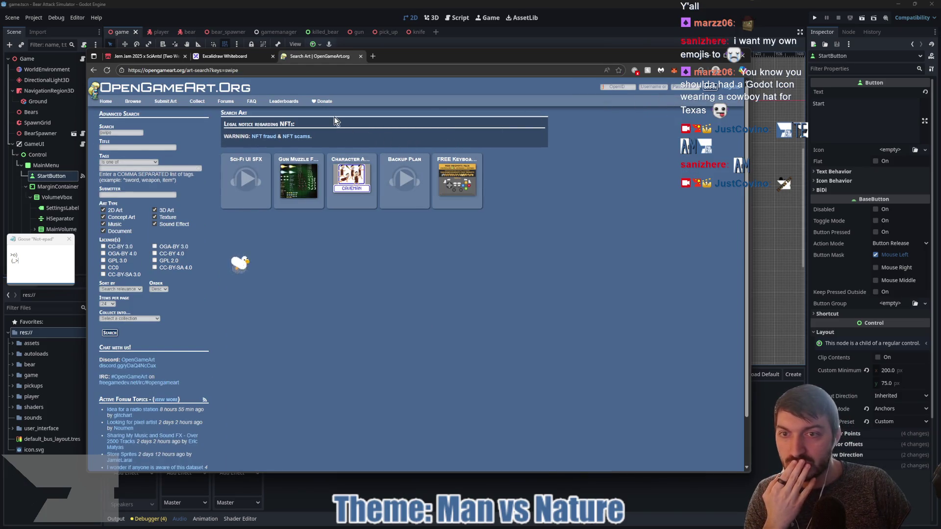
click(360, 57)
click(285, 56)
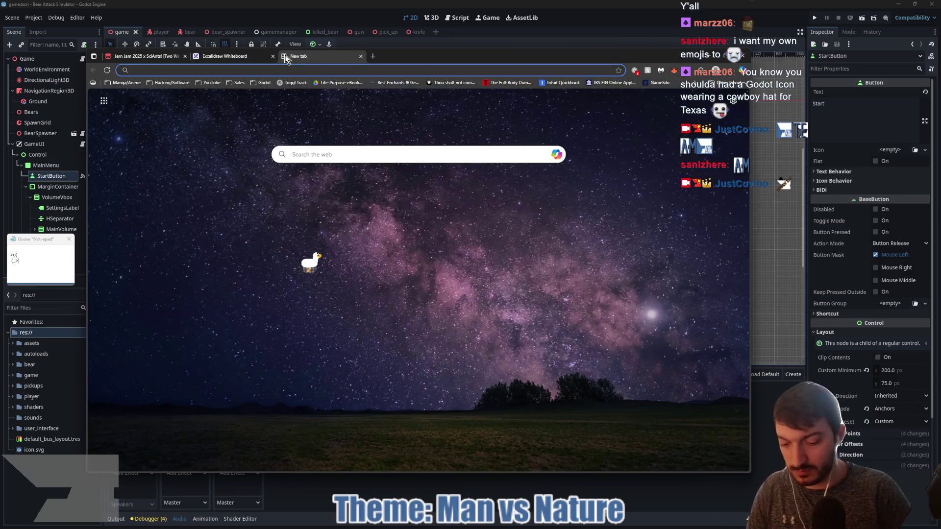
- Search Google Images for 'bear swipe texture' and narrow the results to claw scratches
text(bear swipe )
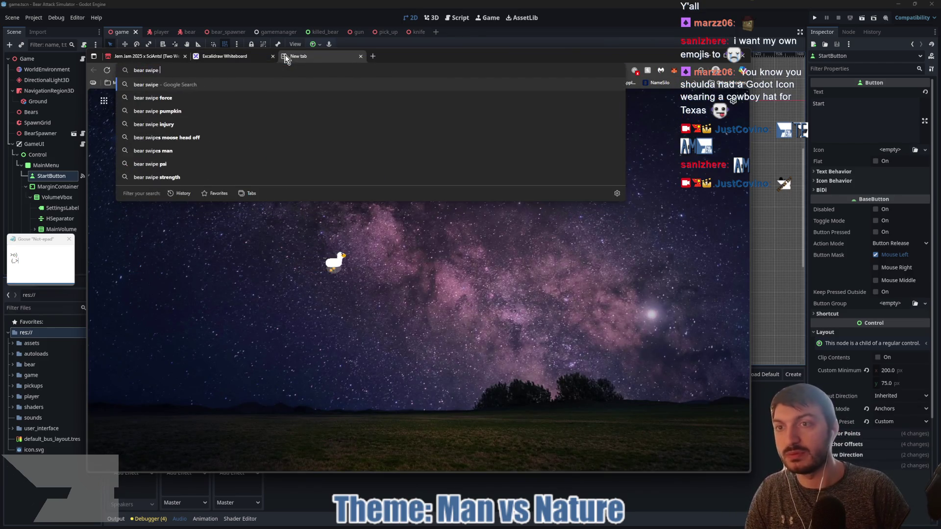
text(texture)
key(Return)
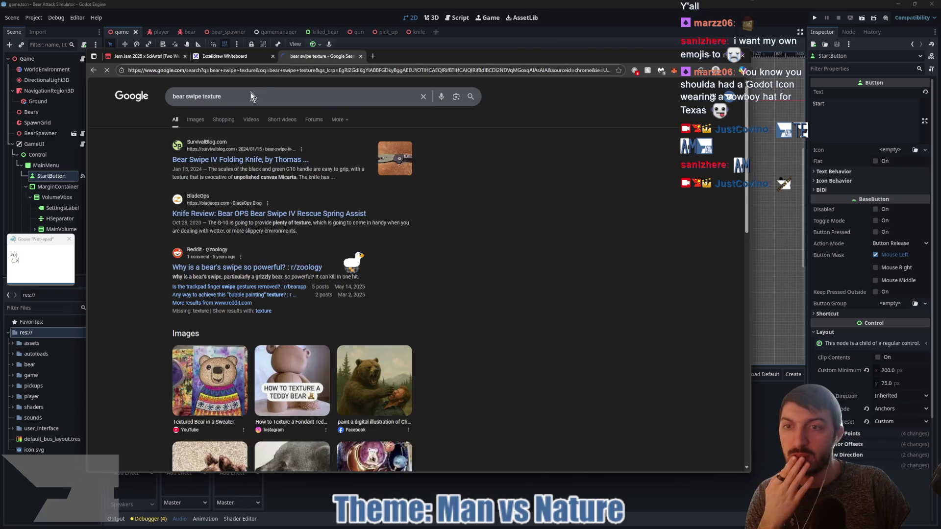
click(194, 120)
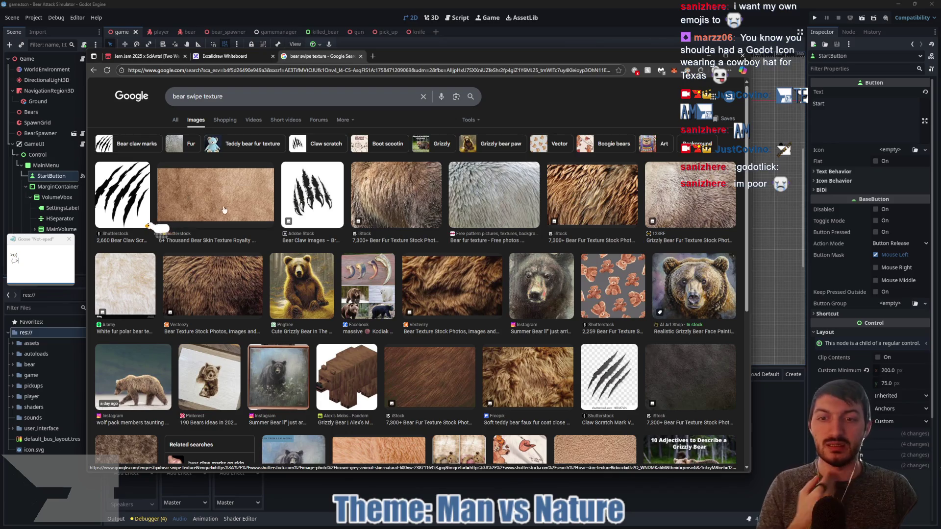
scroll(240, 207, down, 3)
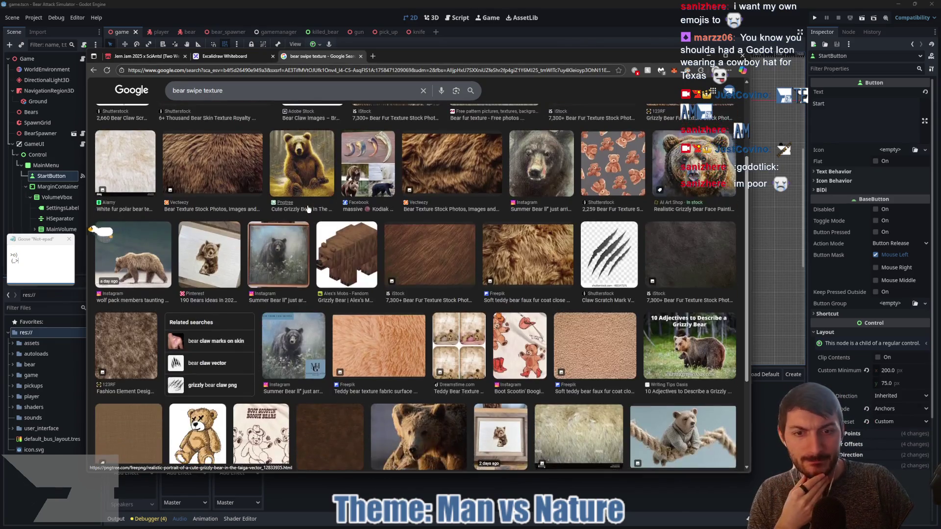
scroll(307, 209, up, 3)
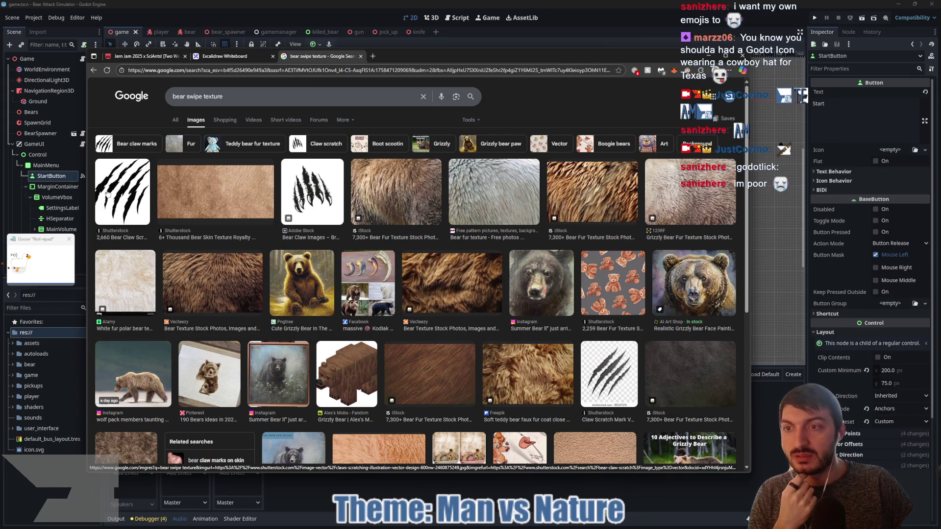
click(121, 200)
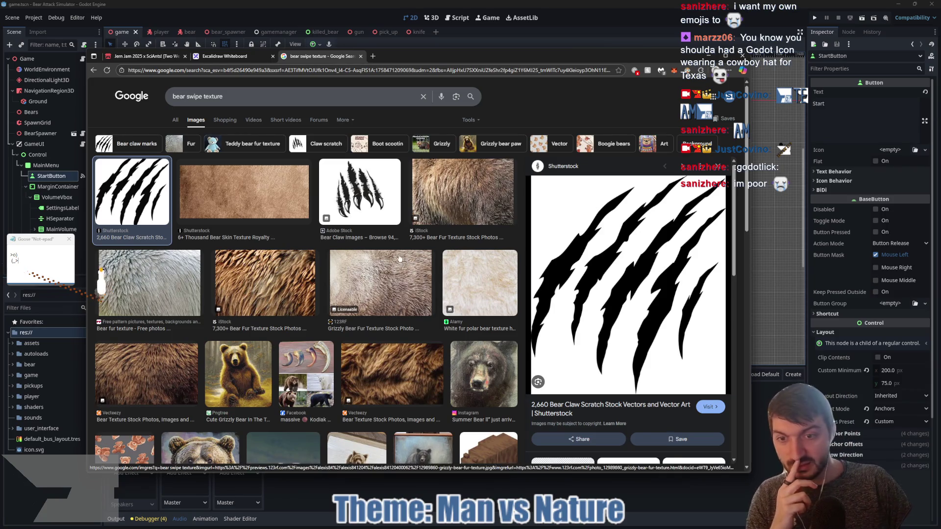
click(314, 146)
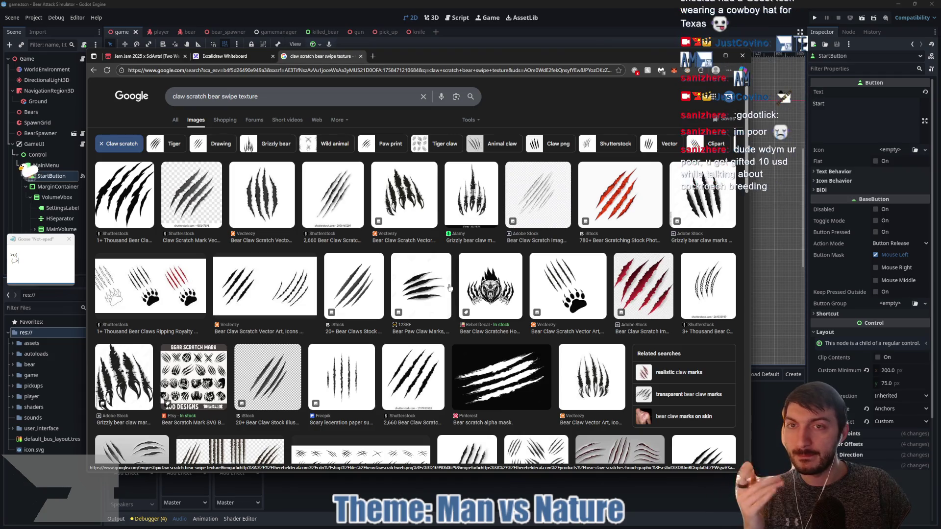
click(373, 57)
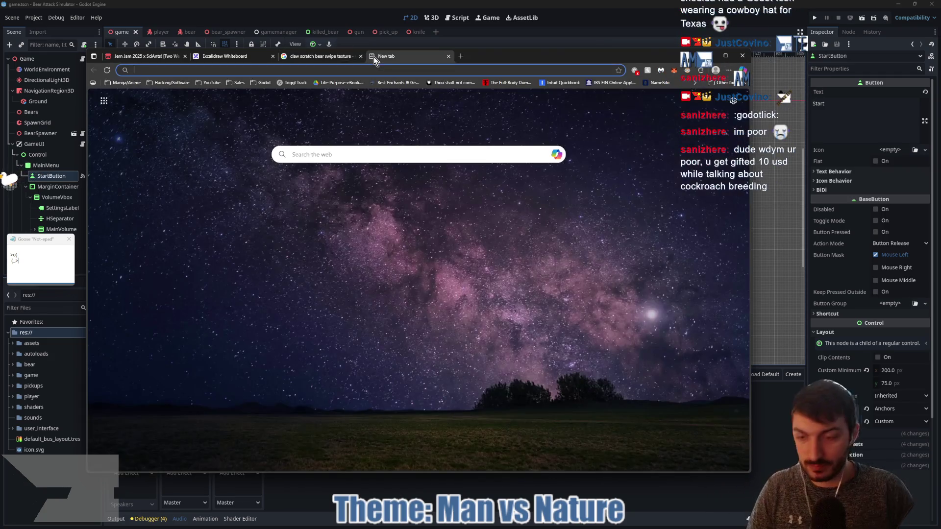
text(bear paw)
key(Return)
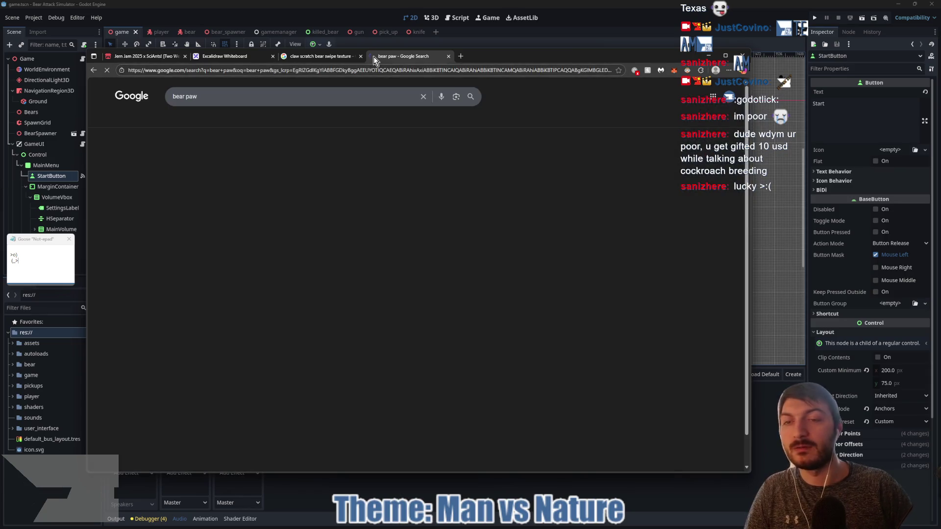
scroll(308, 336, down, 3)
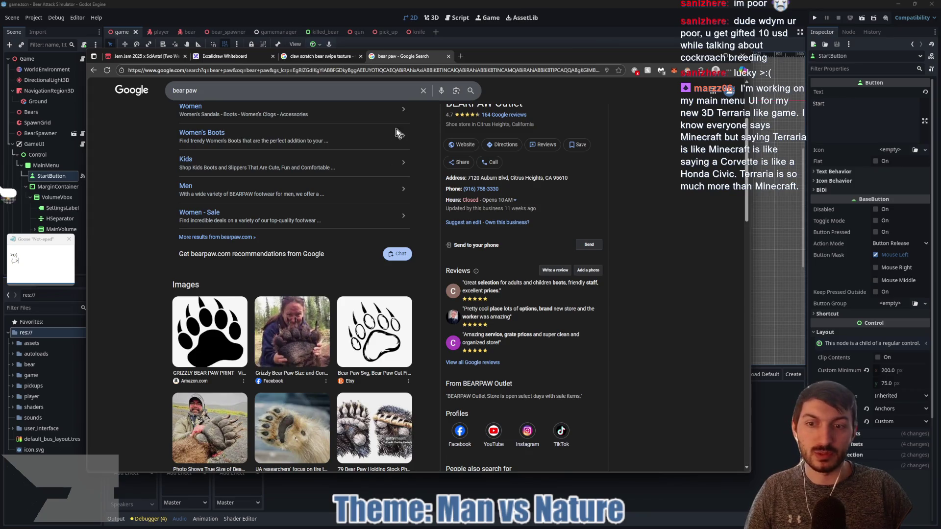
click(448, 56)
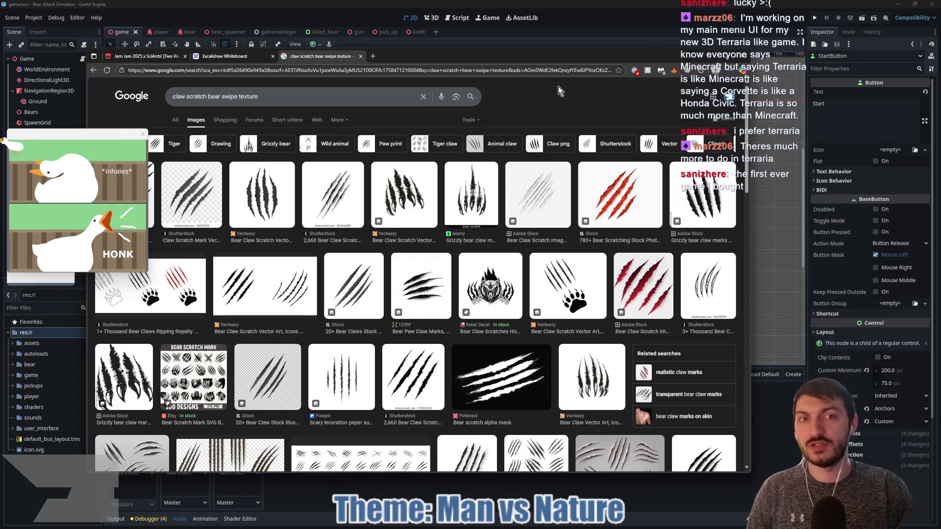
drag(533, 54, 546, 52)
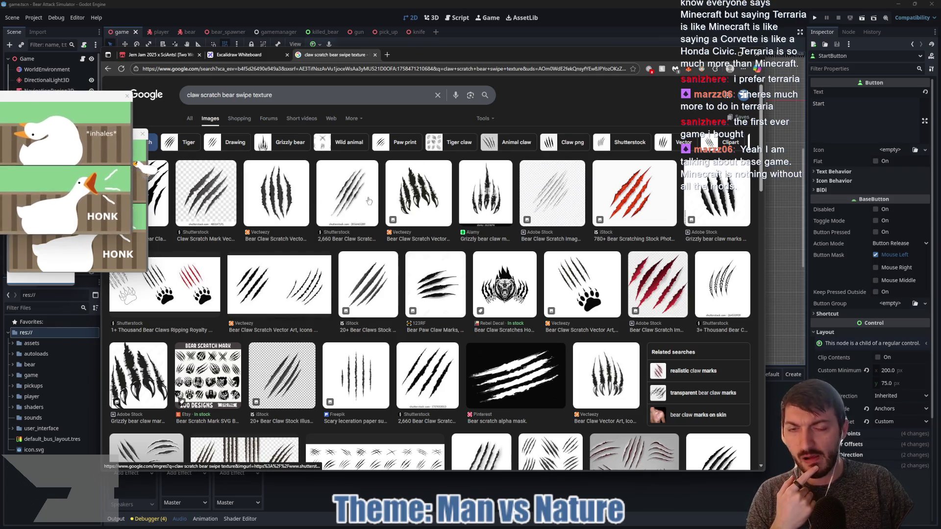
scroll(369, 261, down, 1)
scroll(369, 260, down, 3)
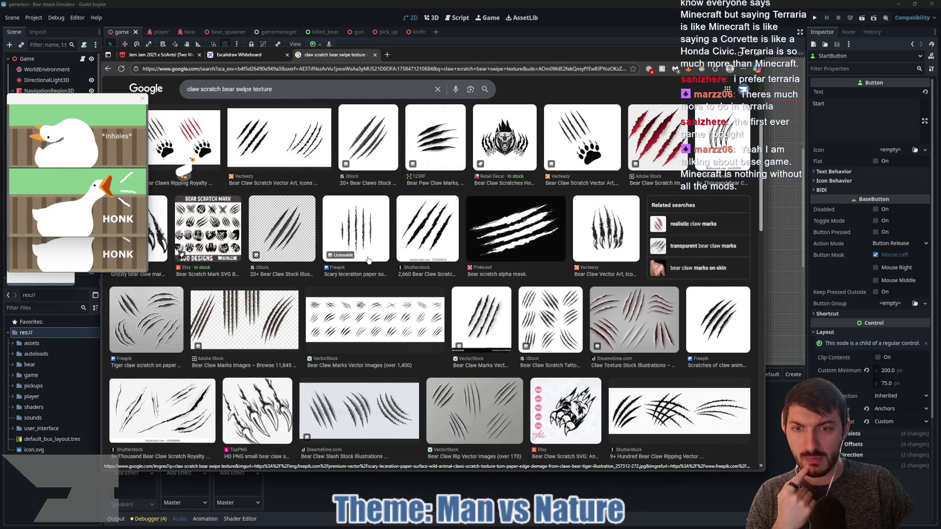
scroll(369, 261, down, 1)
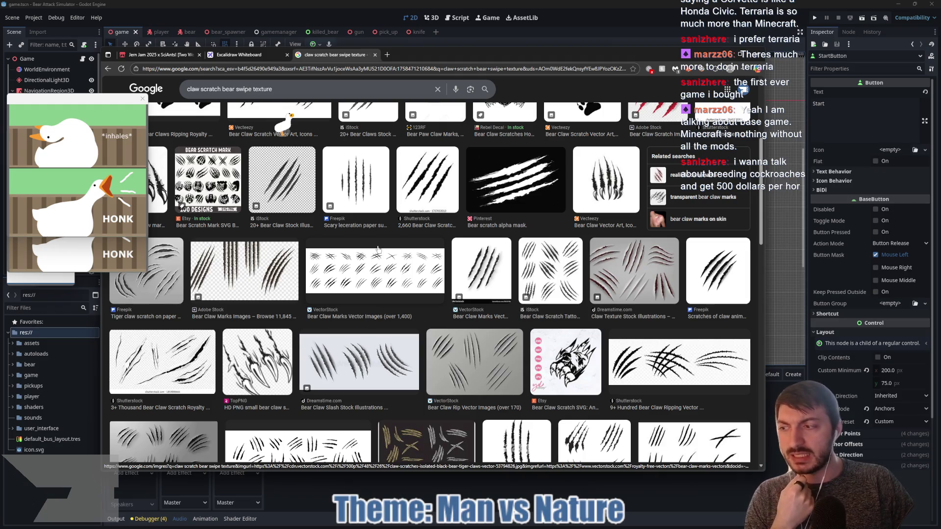
scroll(379, 252, down, 1)
scroll(380, 259, up, 1)
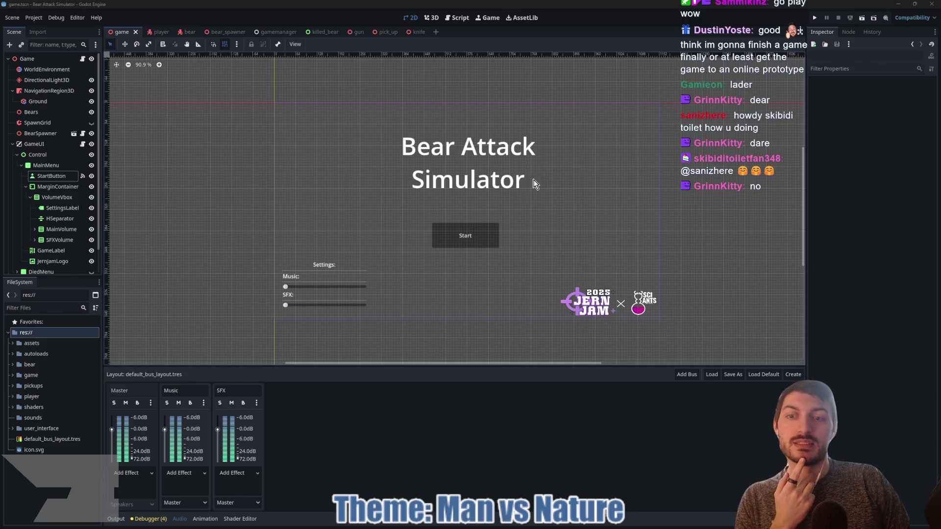
drag(536, 183, 522, 184)
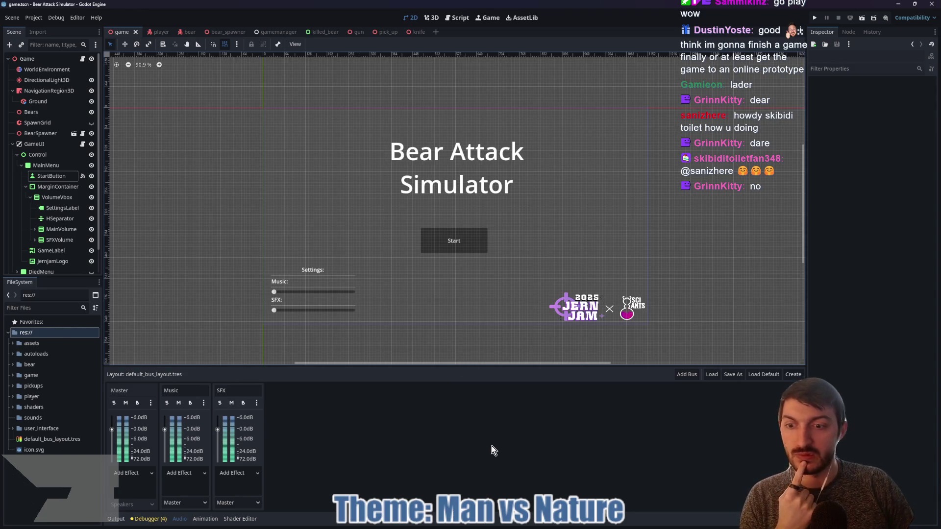
drag(483, 366, 482, 398)
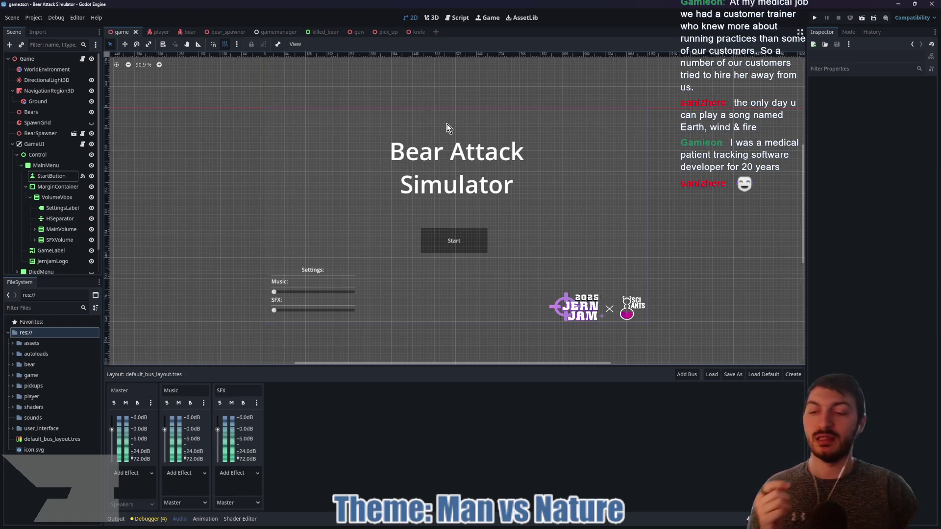
click(60, 185)
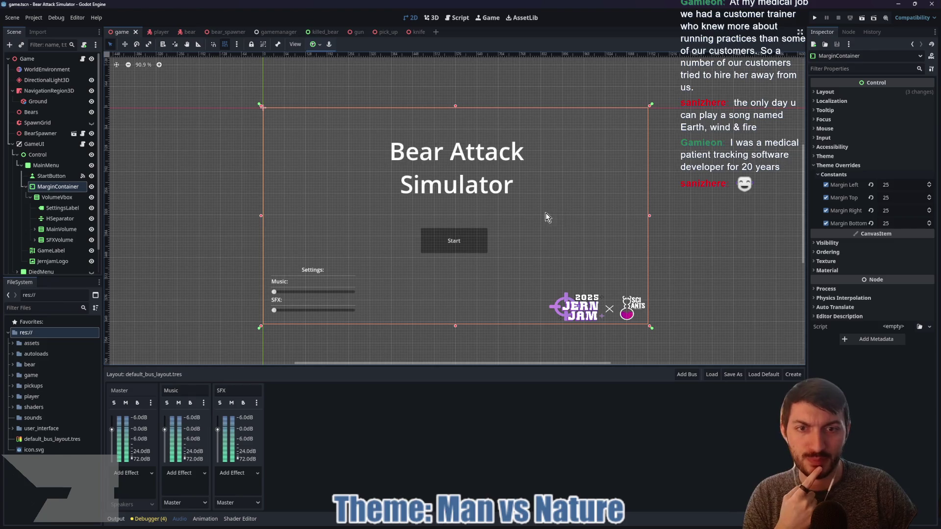
scroll(464, 266, up, 2)
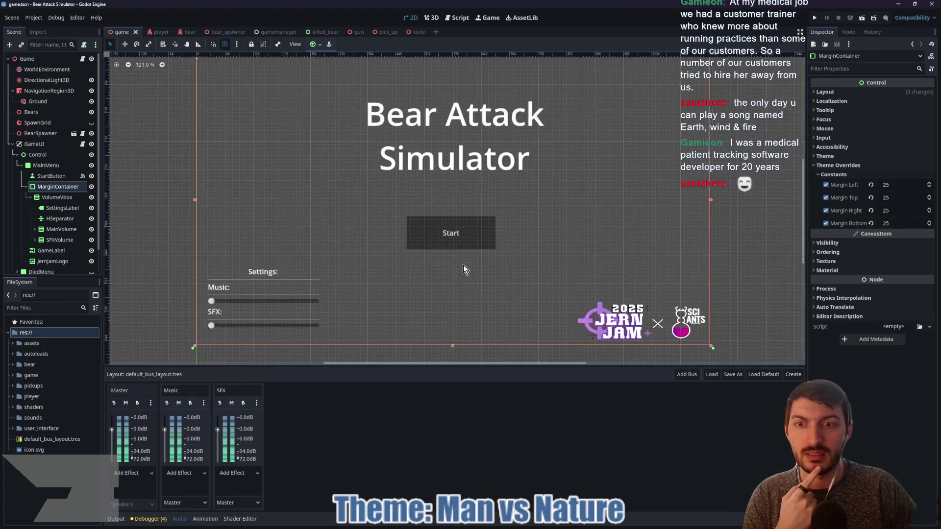
scroll(463, 265, down, 4)
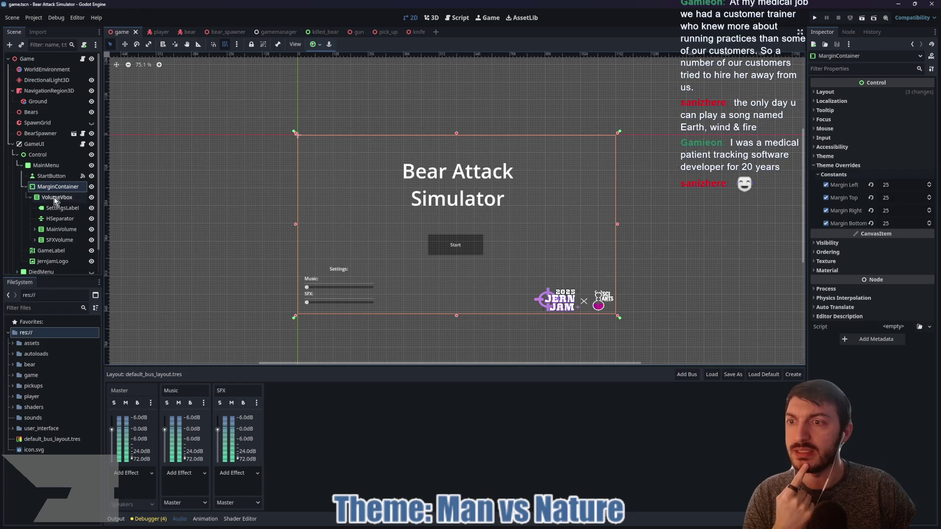
click(48, 146)
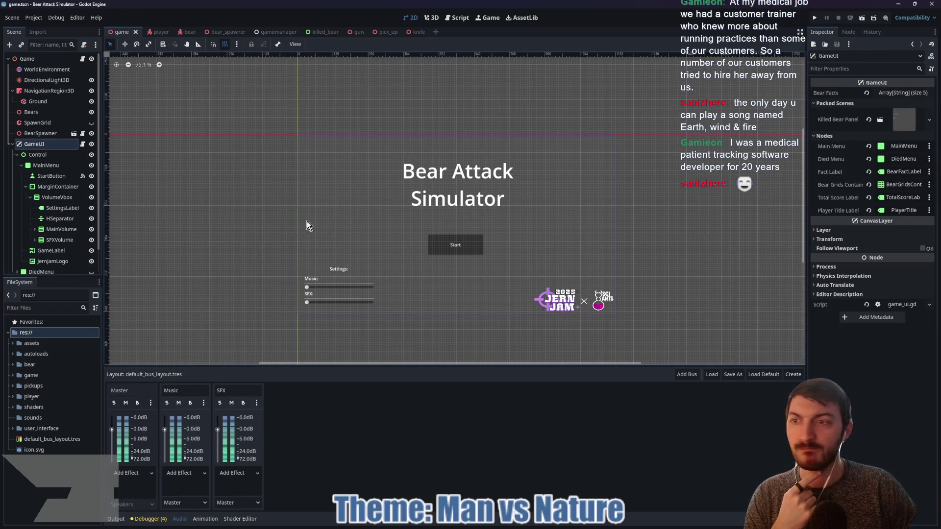
- Open game_ui.gd at the start_game and main_menu.hide() lines of _on_start_button_pressed
click(82, 144)
scroll(417, 254, down, 18)
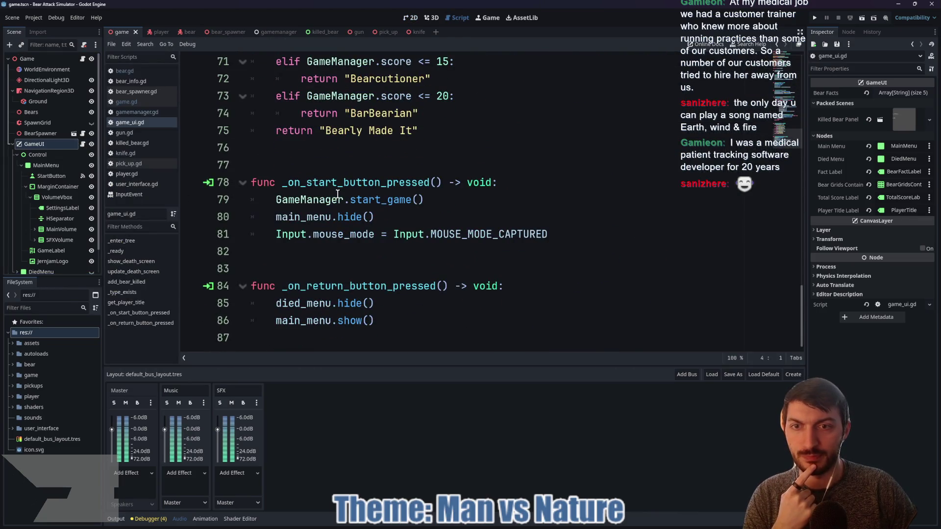
click(332, 201)
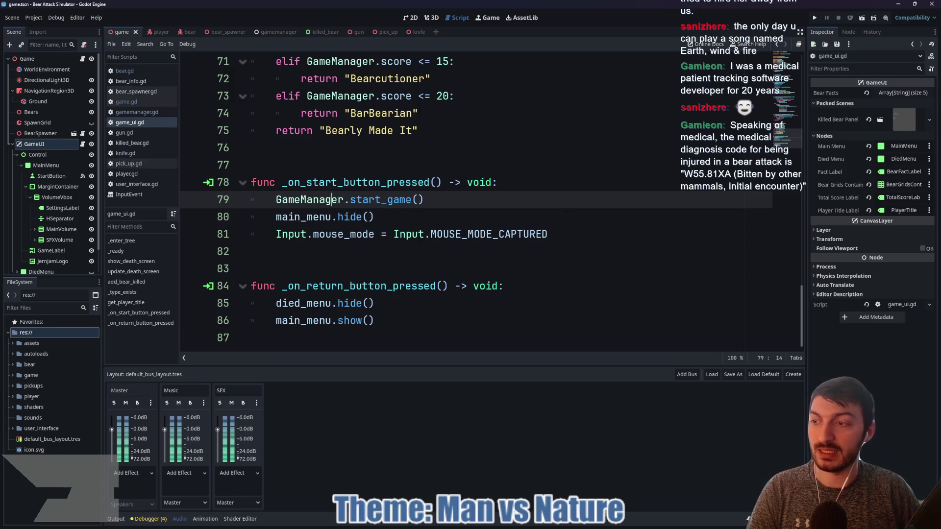
click(440, 216)
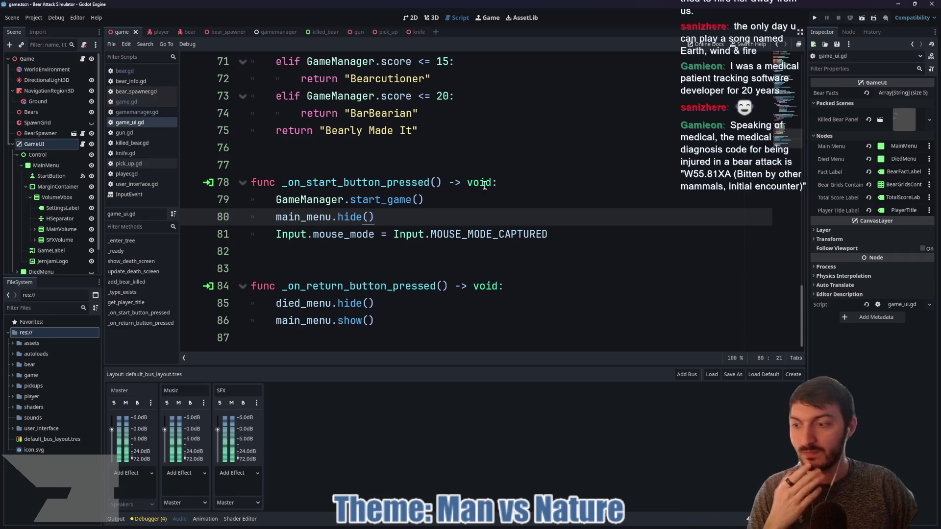
- Browse the gamemanager, bear_spawner, bear and player scripts
scroll(478, 175, up, 5)
scroll(478, 175, up, 12)
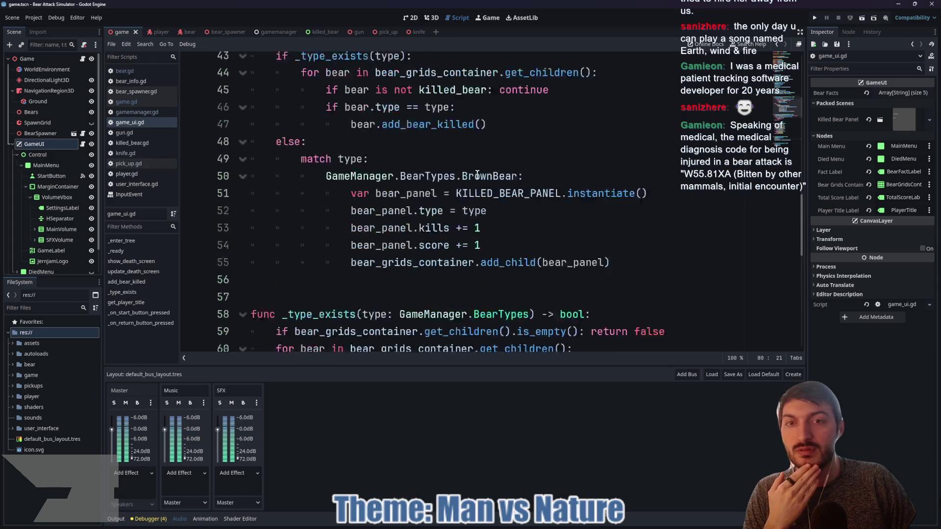
scroll(473, 173, up, 6)
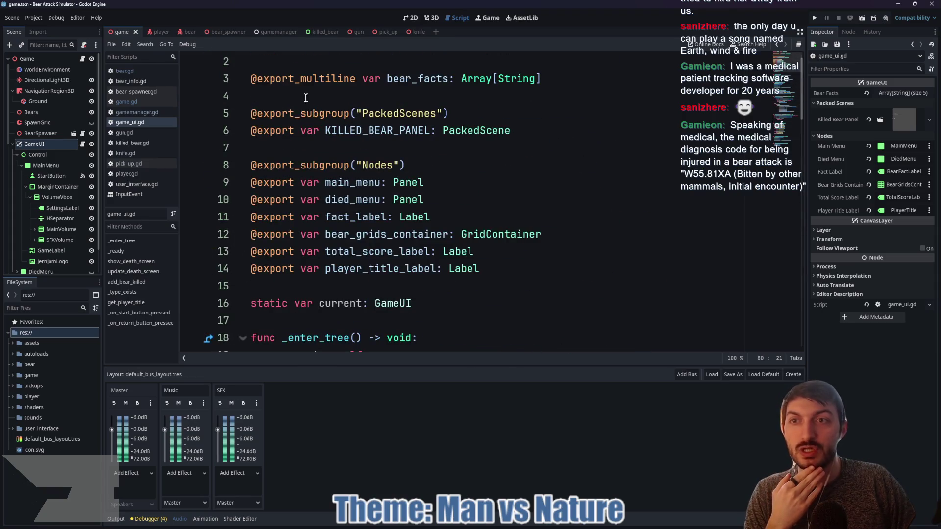
click(275, 34)
scroll(338, 144, down, 1)
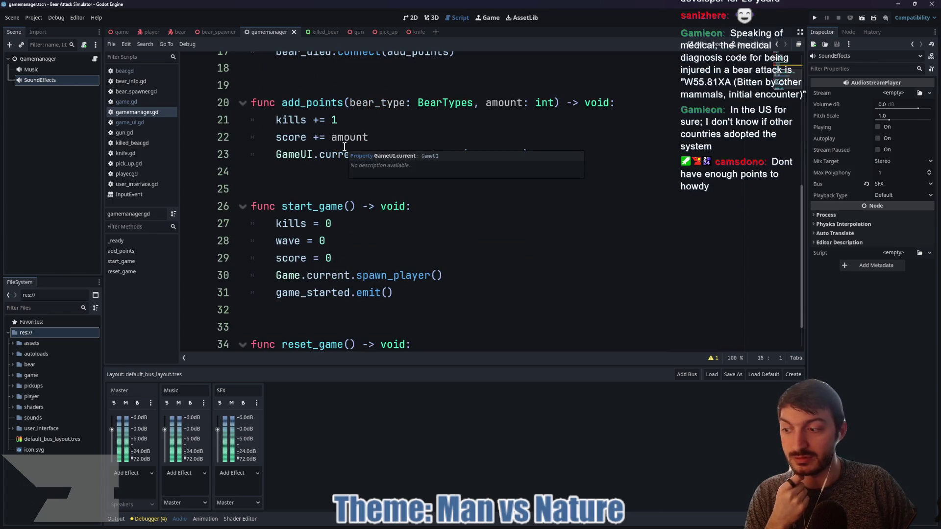
scroll(345, 148, down, 1)
scroll(343, 148, up, 6)
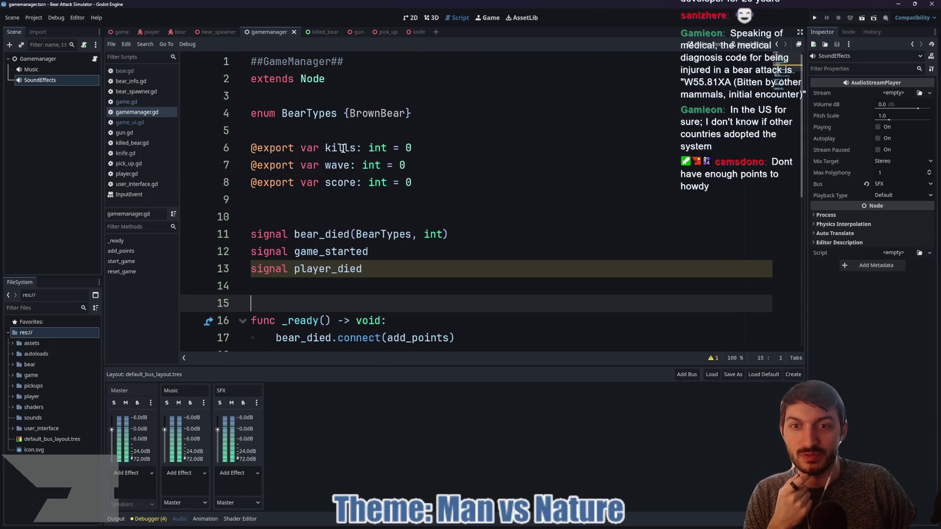
click(215, 32)
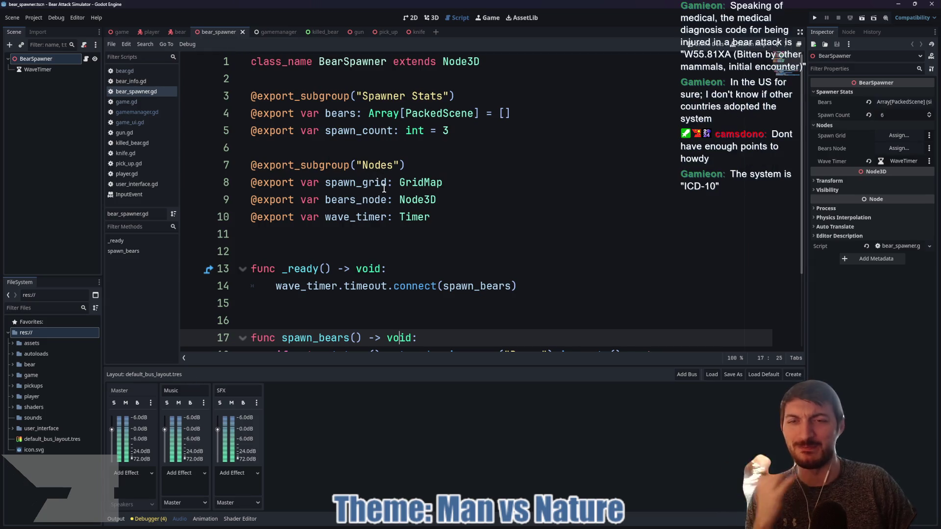
click(178, 32)
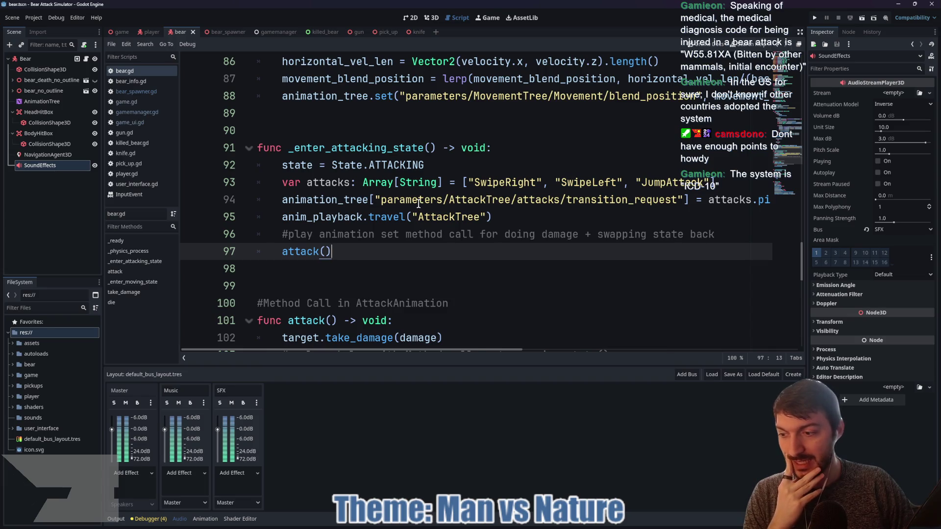
scroll(418, 203, up, 20)
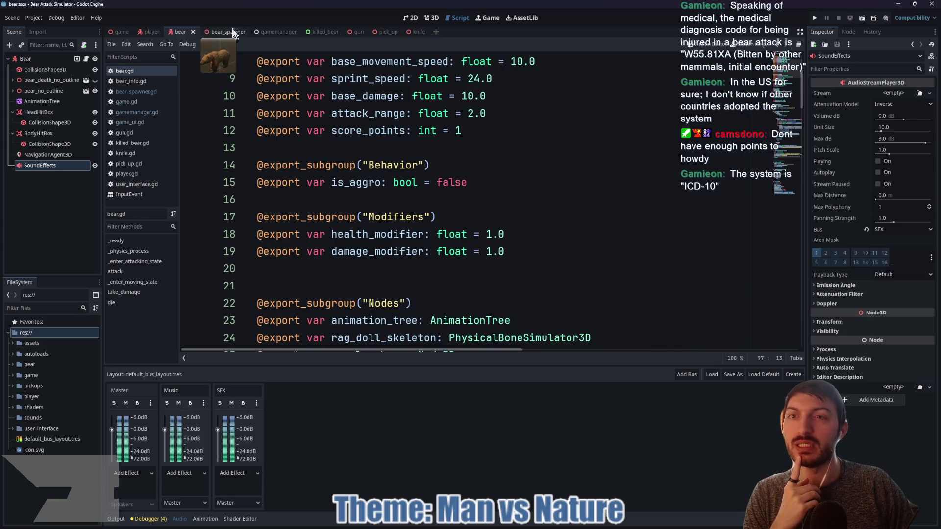
click(278, 31)
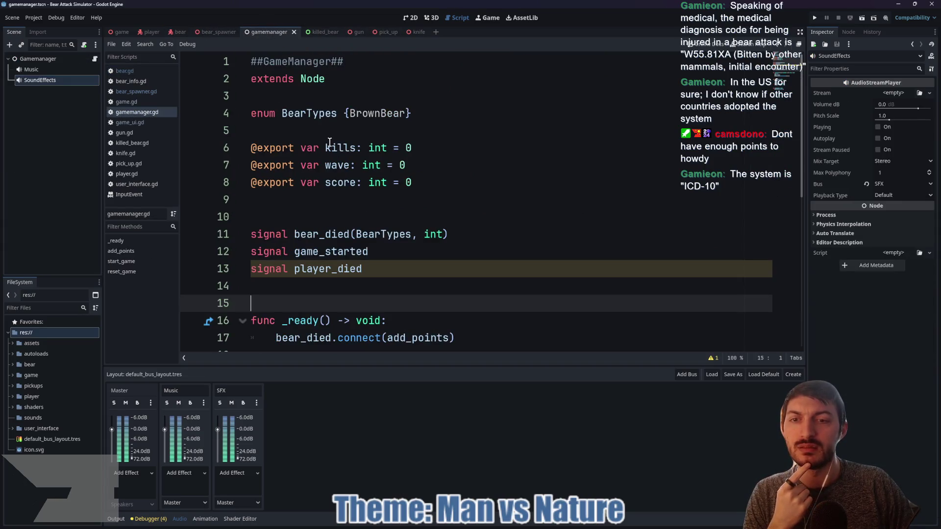
scroll(338, 206, down, 6)
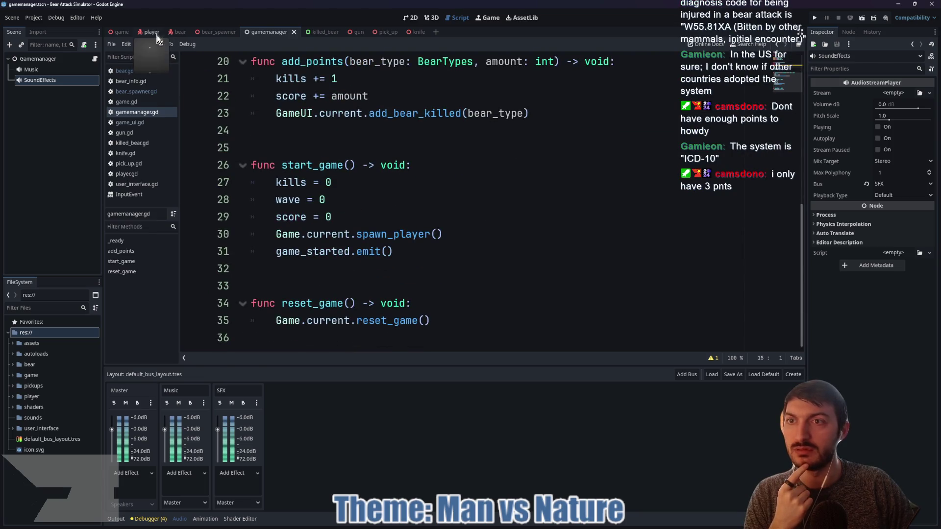
click(156, 33)
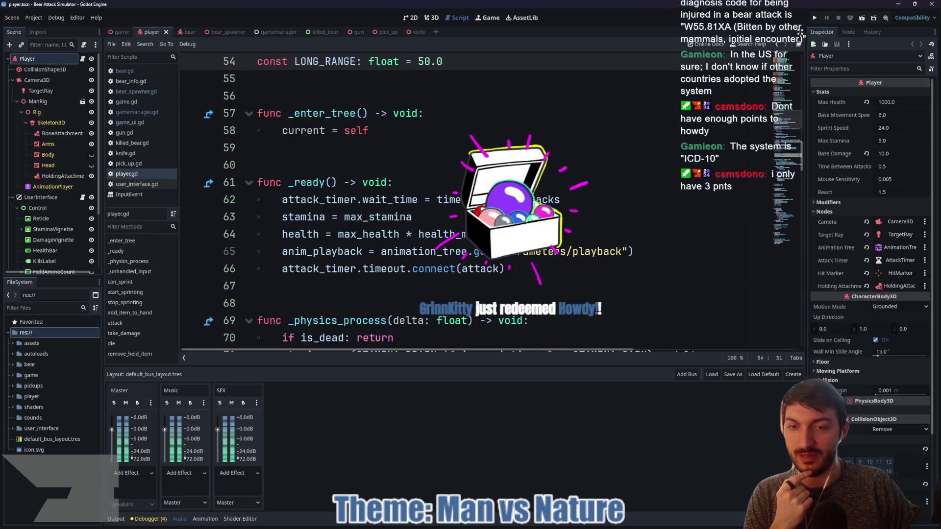
scroll(442, 201, down, 11)
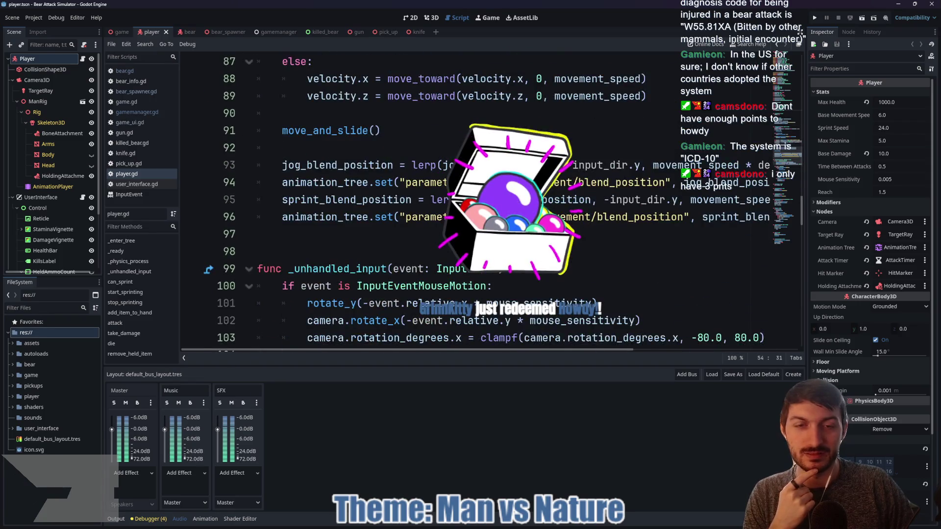
scroll(468, 234, down, 20)
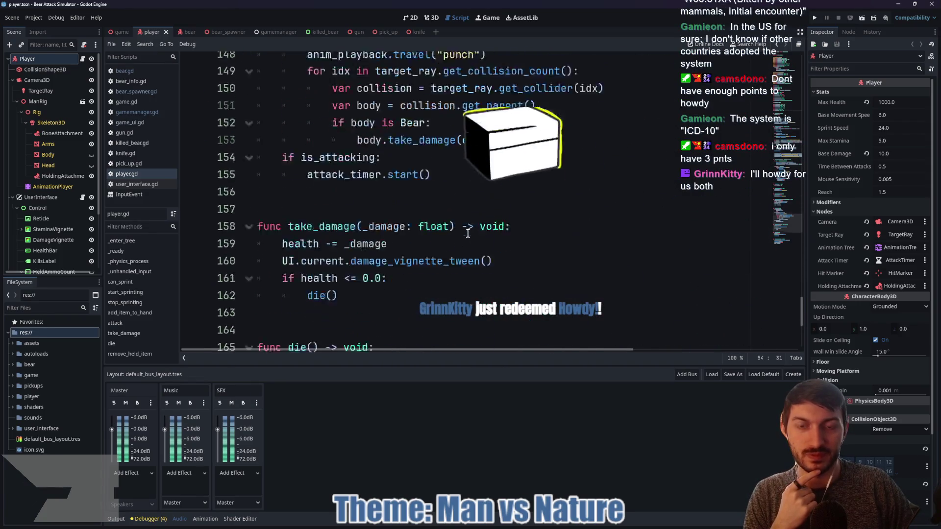
scroll(468, 234, down, 4)
- Return to the gamemanager script and hide the audio bus panel to enlarge the code
click(114, 33)
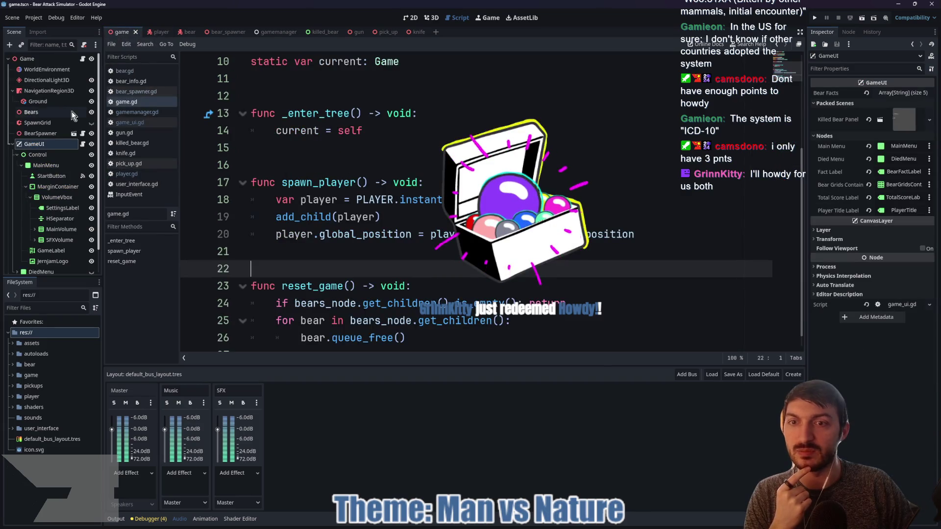
scroll(373, 64, up, 3)
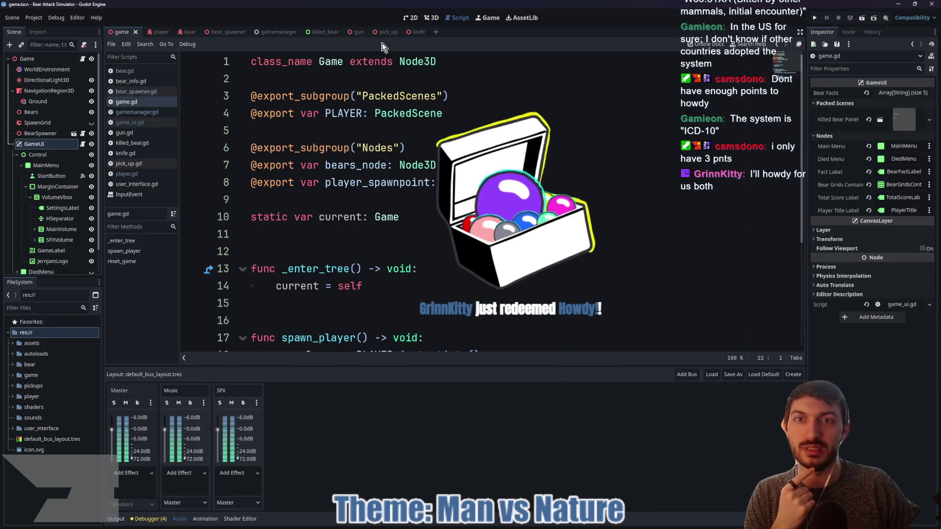
click(271, 33)
scroll(468, 196, up, 6)
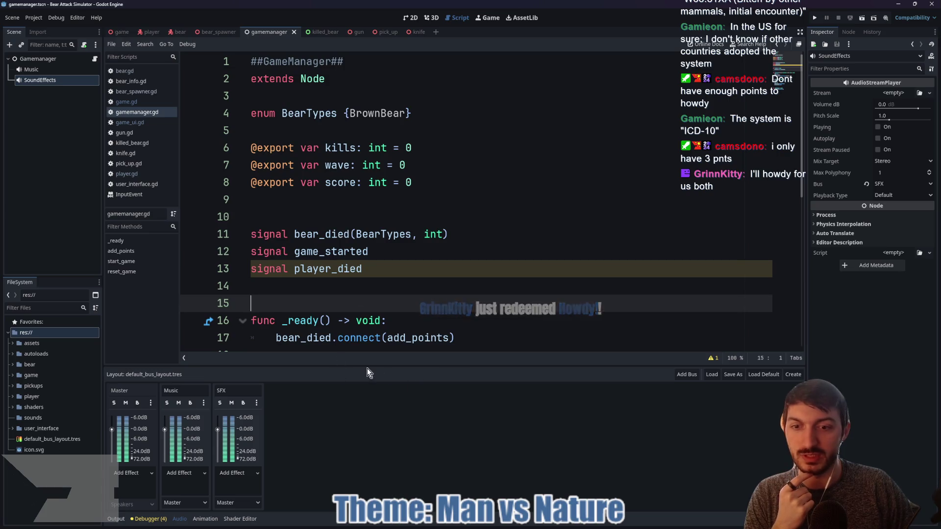
click(180, 518)
scroll(443, 306, down, 2)
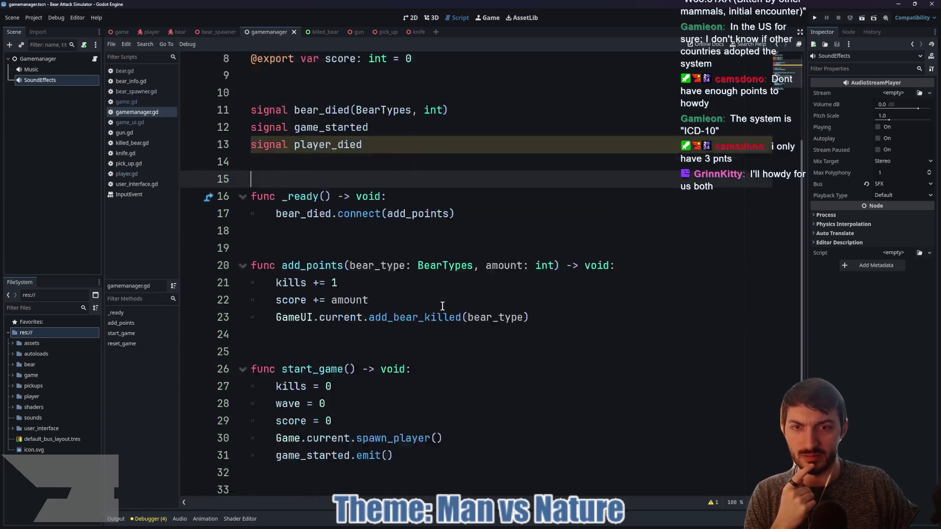
scroll(442, 306, down, 2)
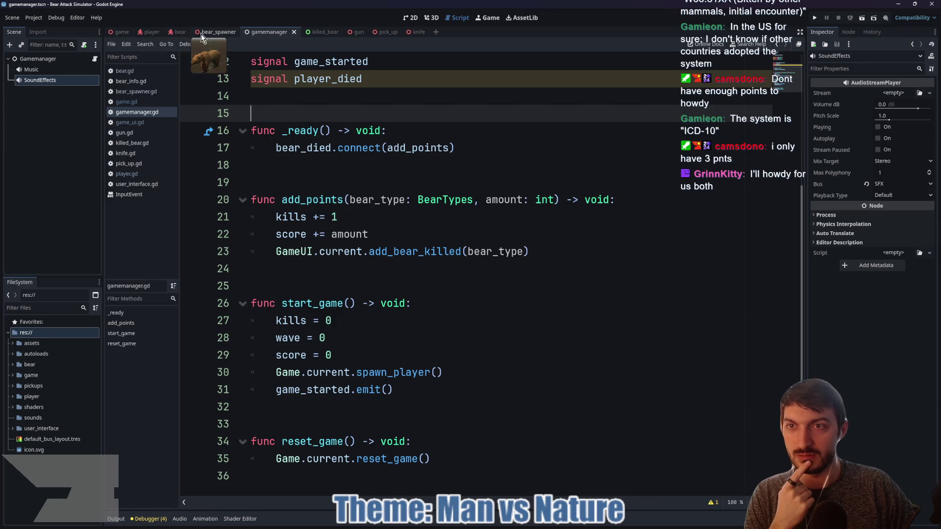
- Open GameUI's script and expand its Bear Facts array to show the five facts
click(120, 31)
click(82, 133)
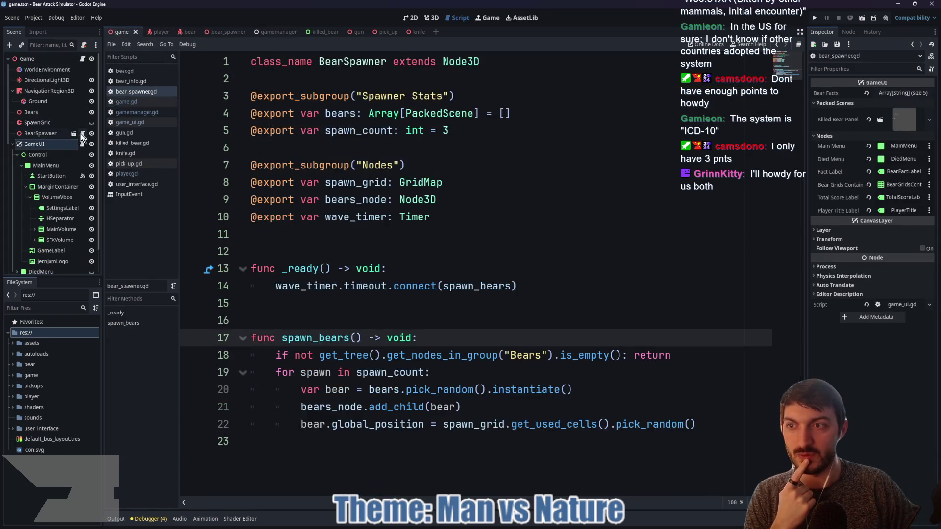
click(82, 143)
scroll(370, 186, down, 5)
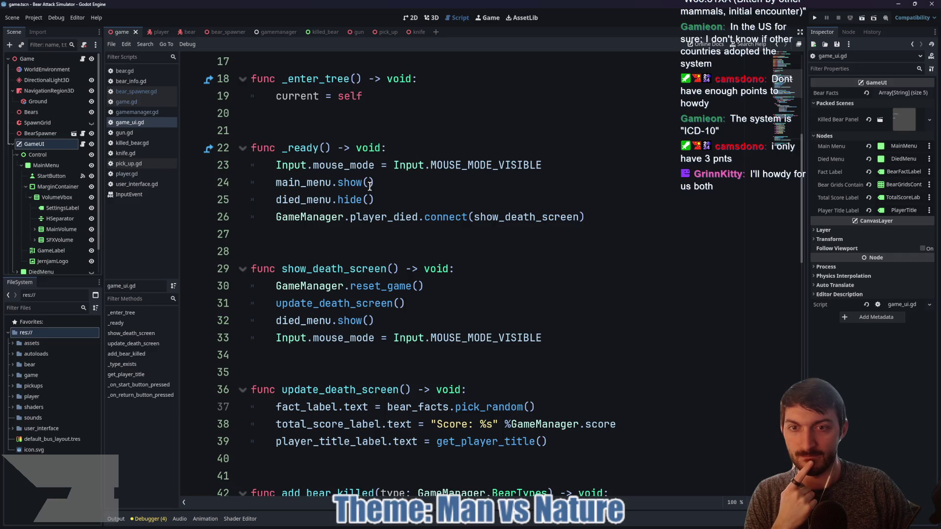
scroll(370, 187, down, 8)
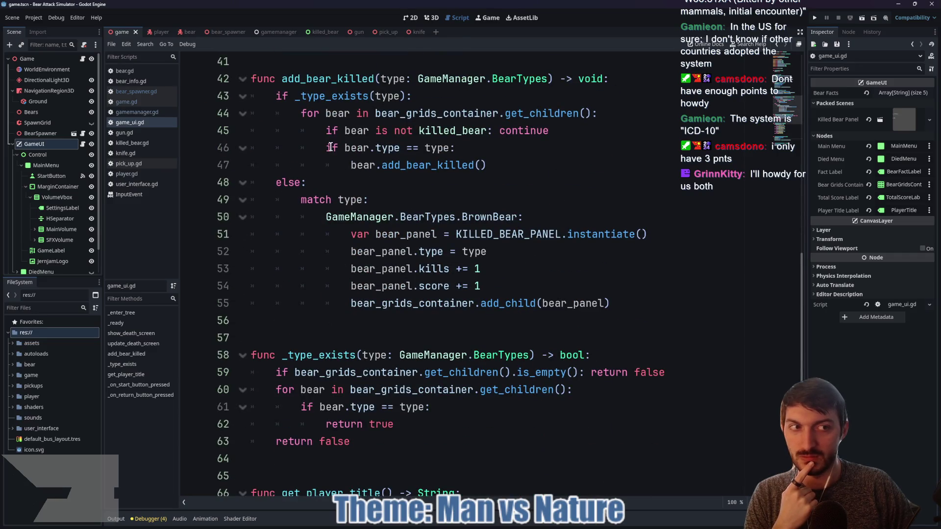
click(902, 93)
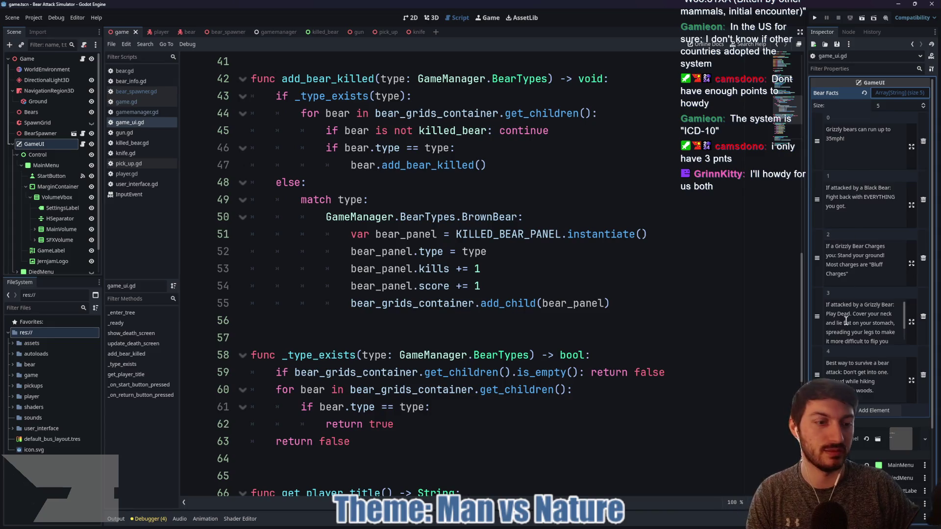
- Add a Bear Facts entry 'The medical diagnosis code for a Bear Attack is:' W55.81XA and save
scroll(872, 389, down, 2)
click(870, 355)
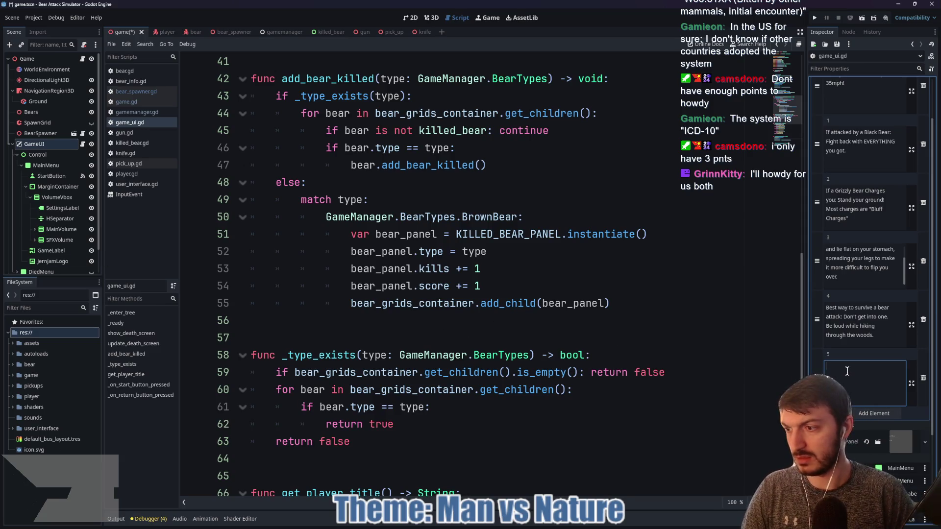
text(The med)
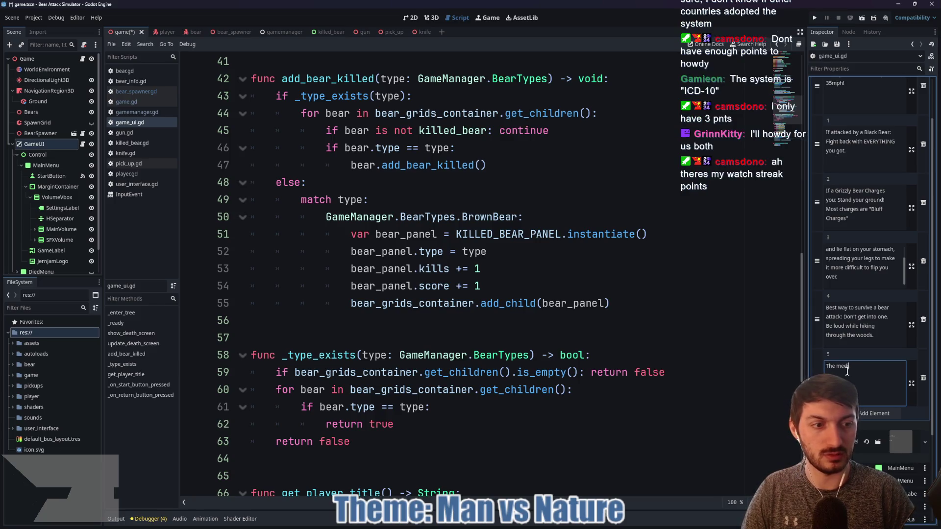
text(ical diag)
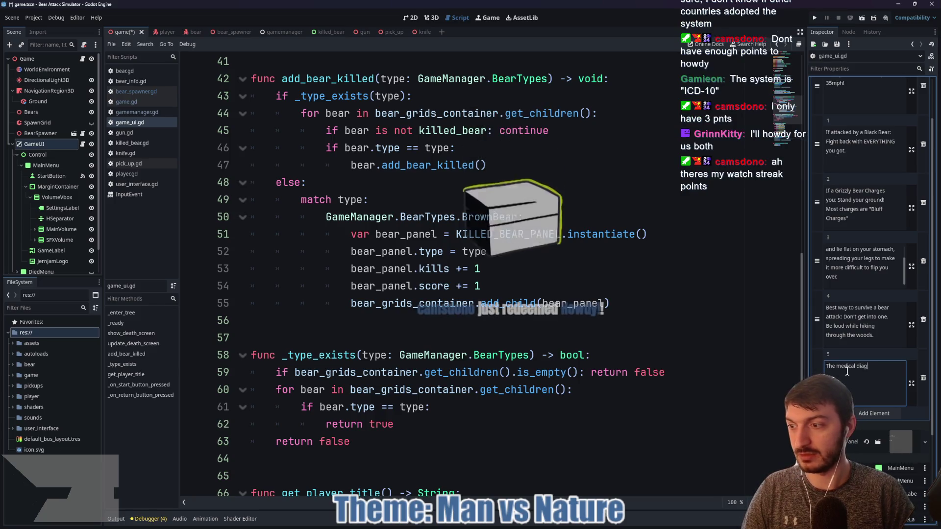
text(nosis code)
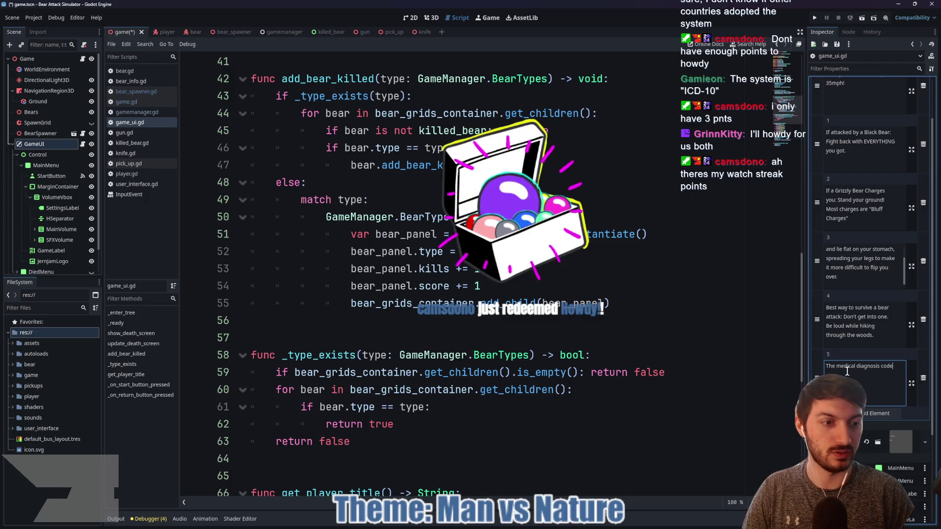
text( for a)
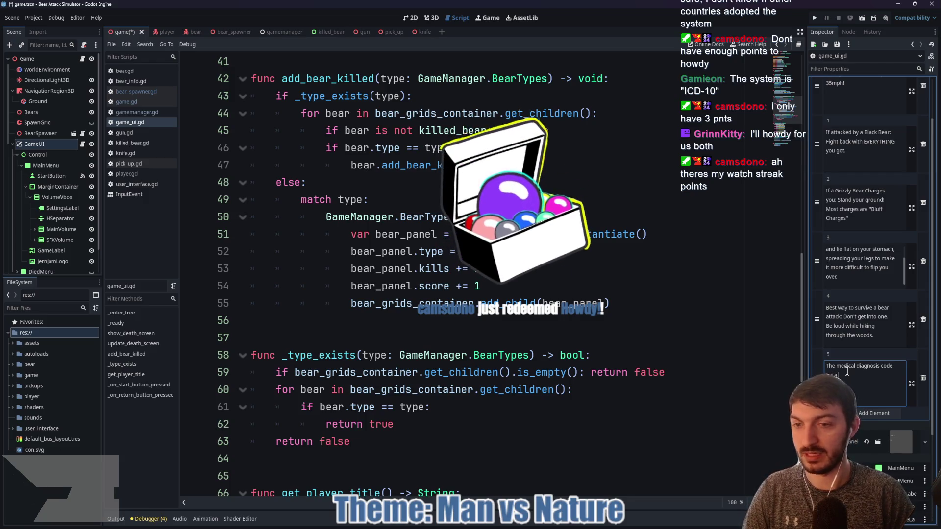
text( Bear Attac)
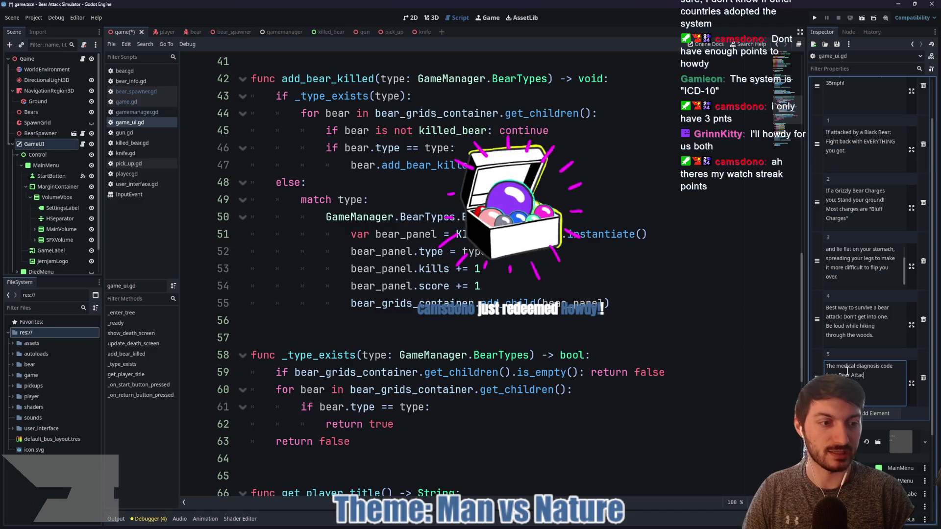
text(k is: W55.81XA)
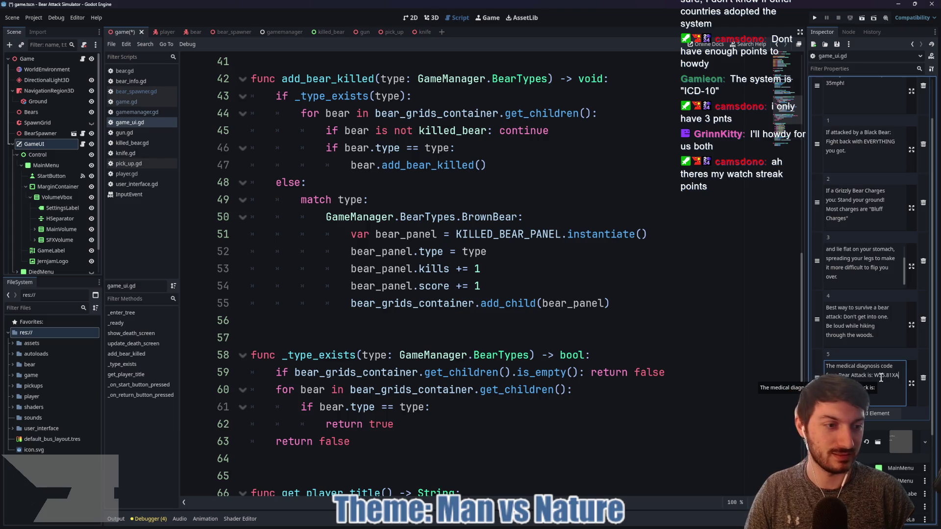
click(740, 339)
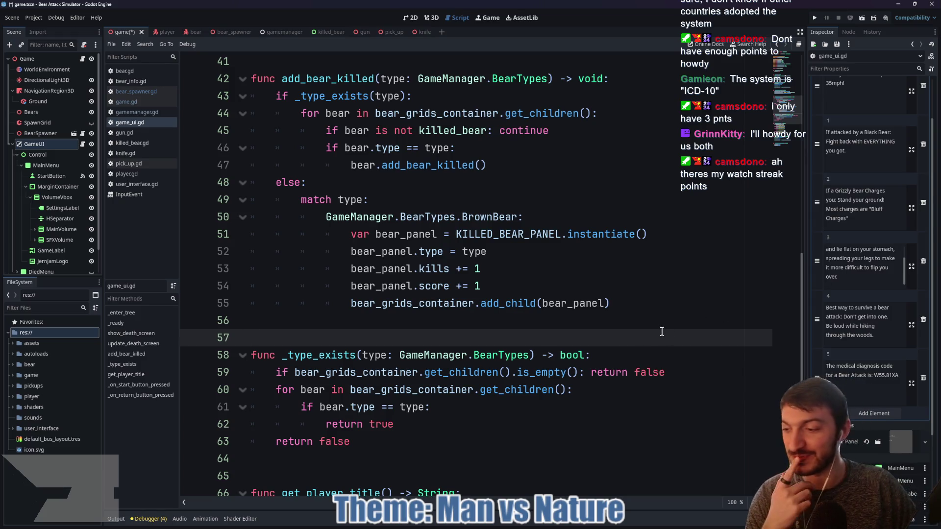
click(651, 360)
key(ctrl+s)
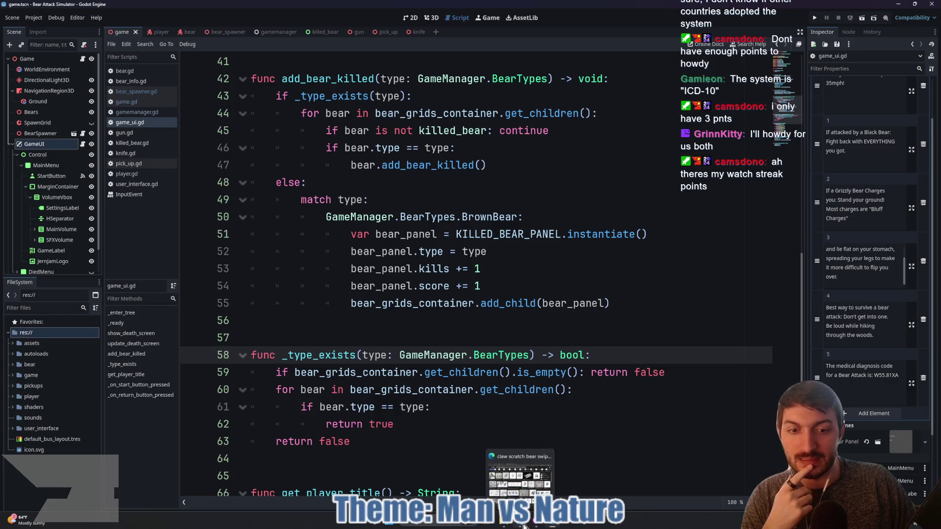
click(525, 525)
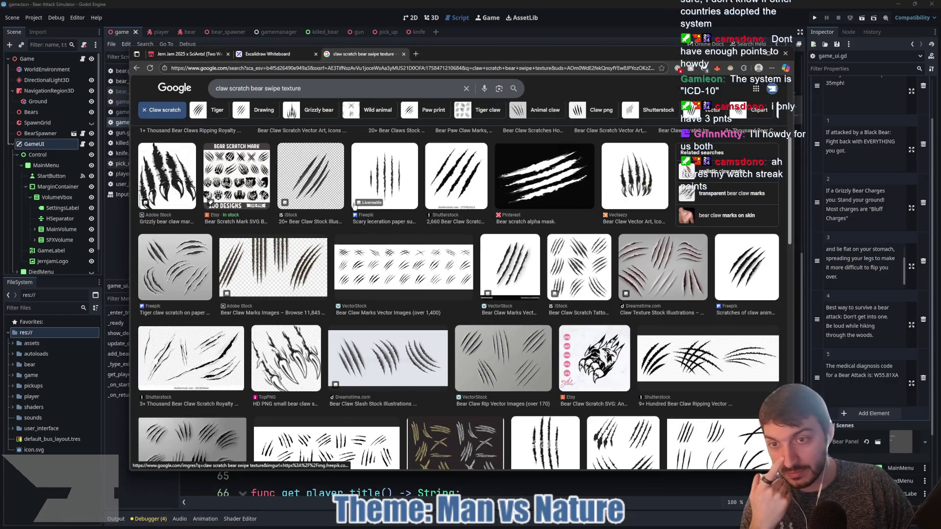
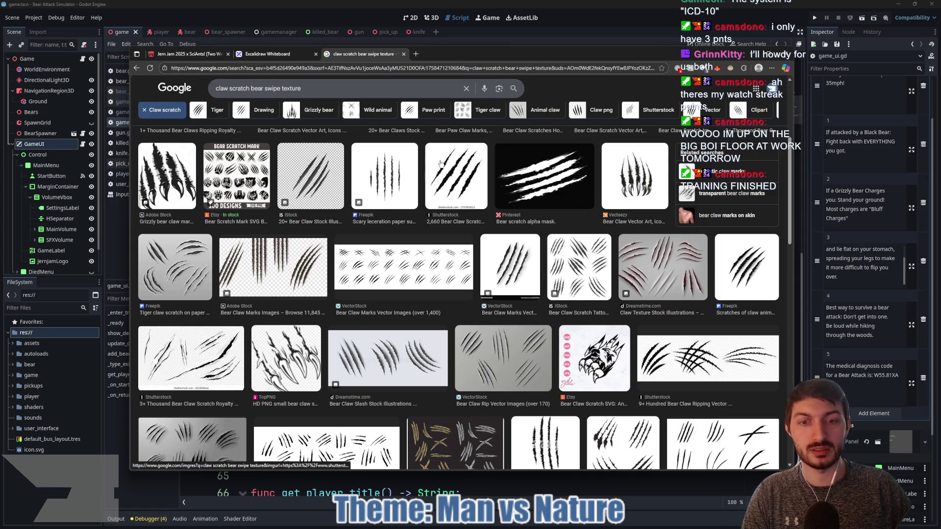
- Launch Krita by searching 'kr' in the Start menu
key(super)
text(krita)
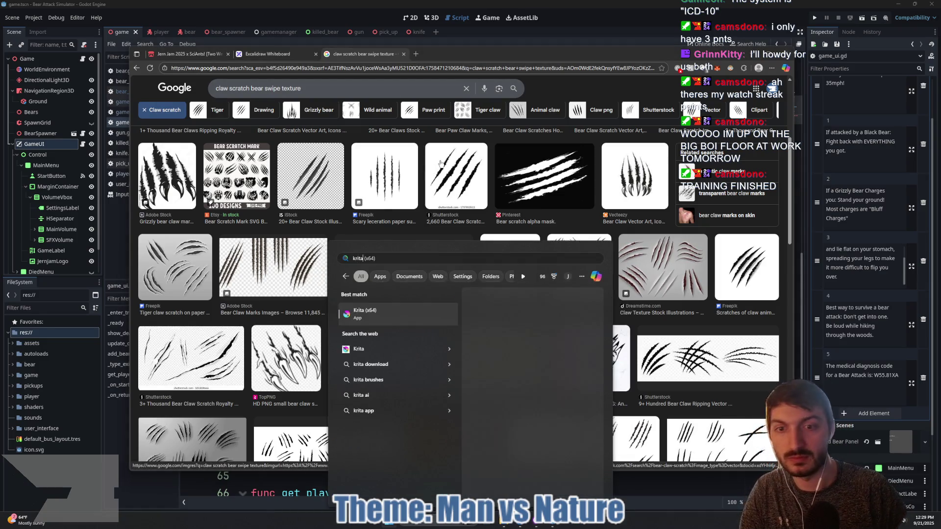
key(Return)
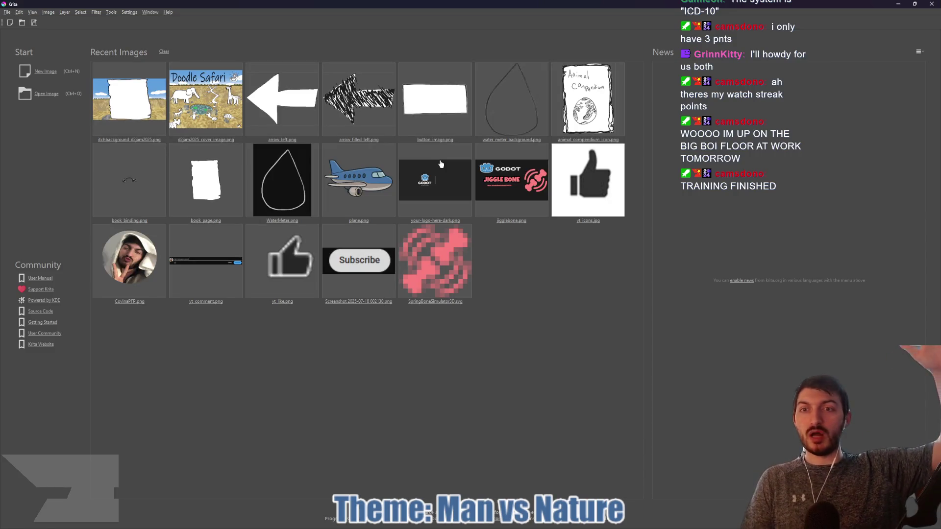
- Create a new 512 × 512 px image and zoom out to see the whole canvas
click(45, 72)
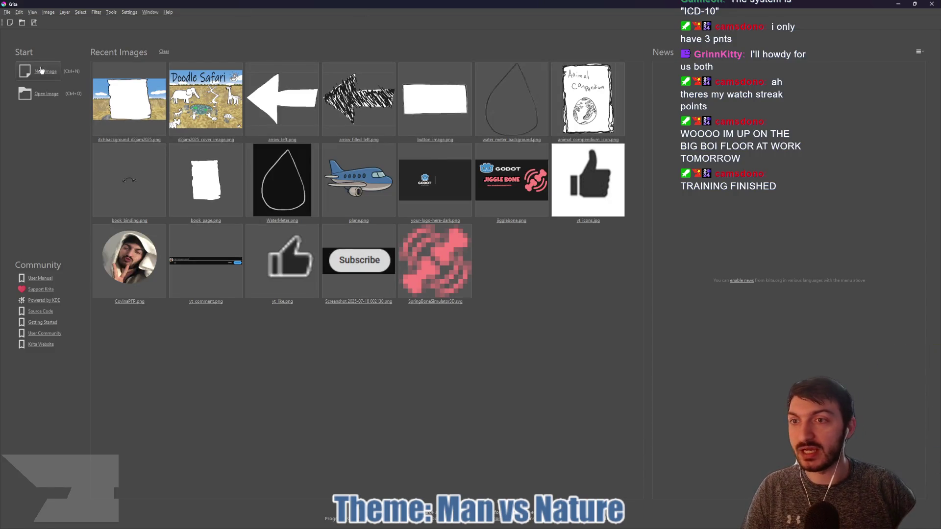
double_click(479, 214)
text(512)
key(Tab)
text(512)
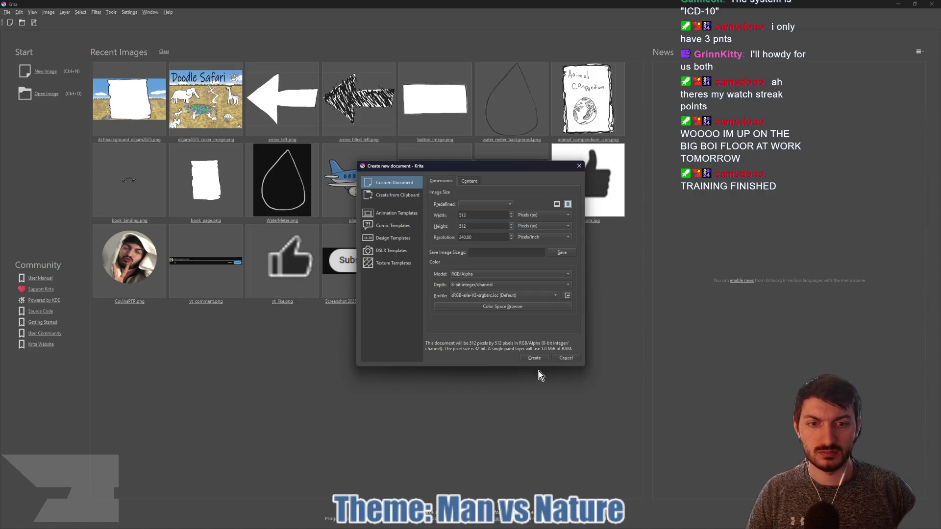
click(534, 358)
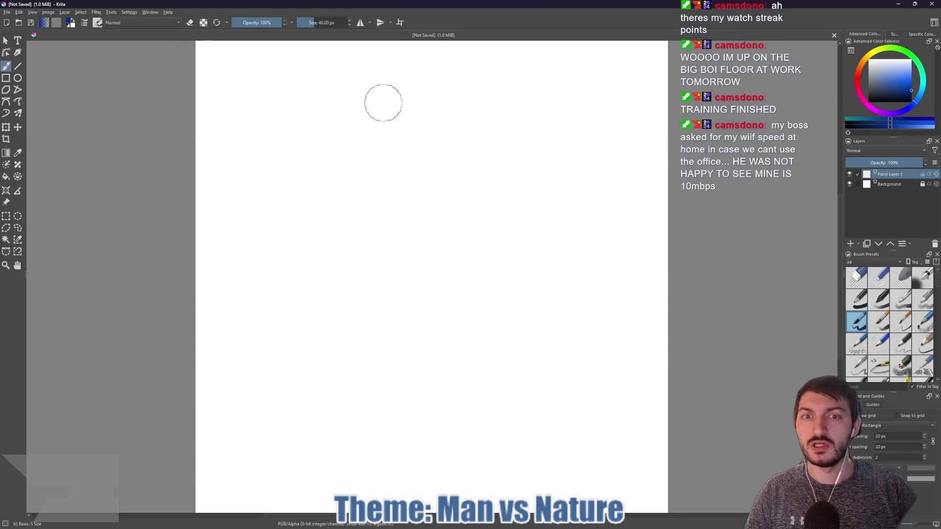
key(minus)
key(minus)
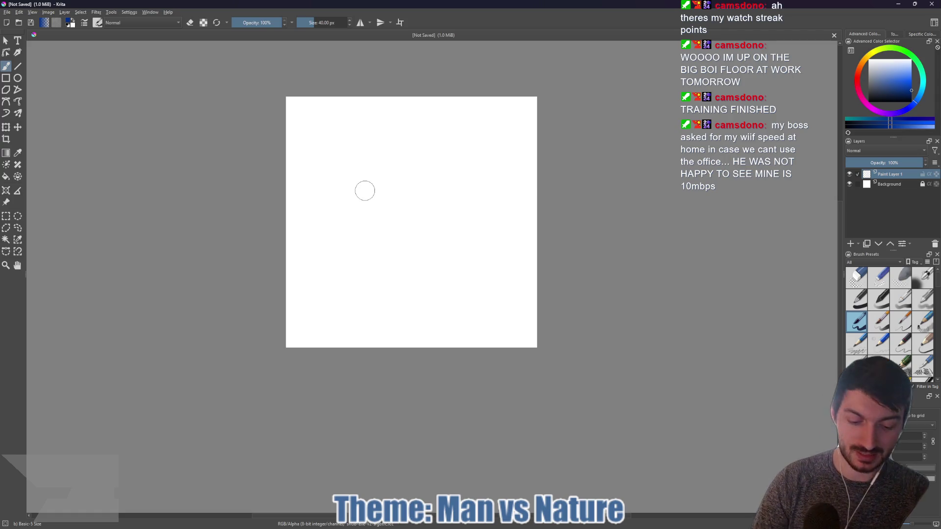
- Reset the painting colour to black and shrink the brush to 22 px
key(bracketleft)
key(bracketleft)
key(bracketleft)
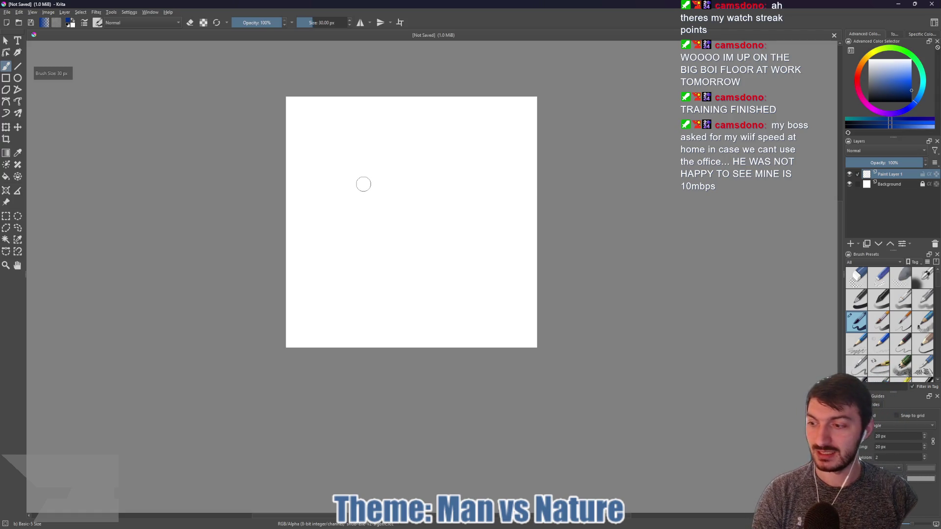
key(bracketleft)
key(bracketleft)
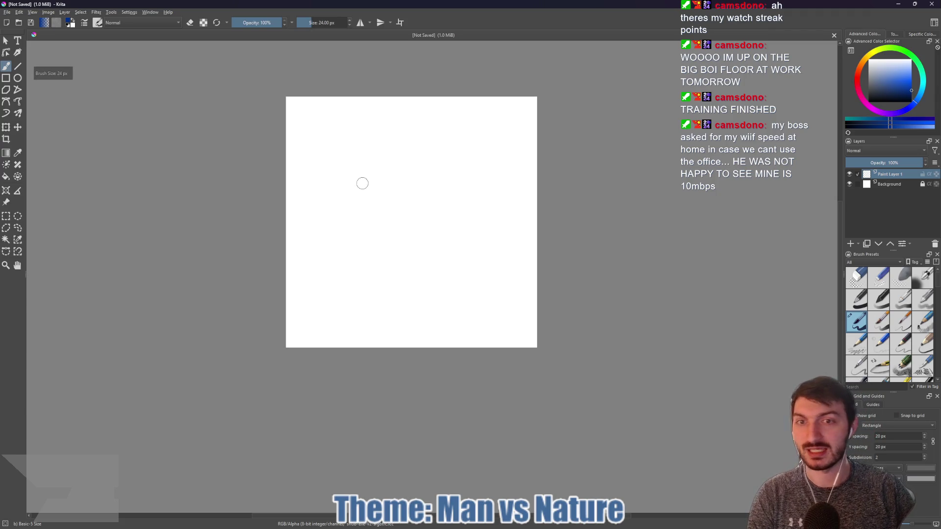
key(d)
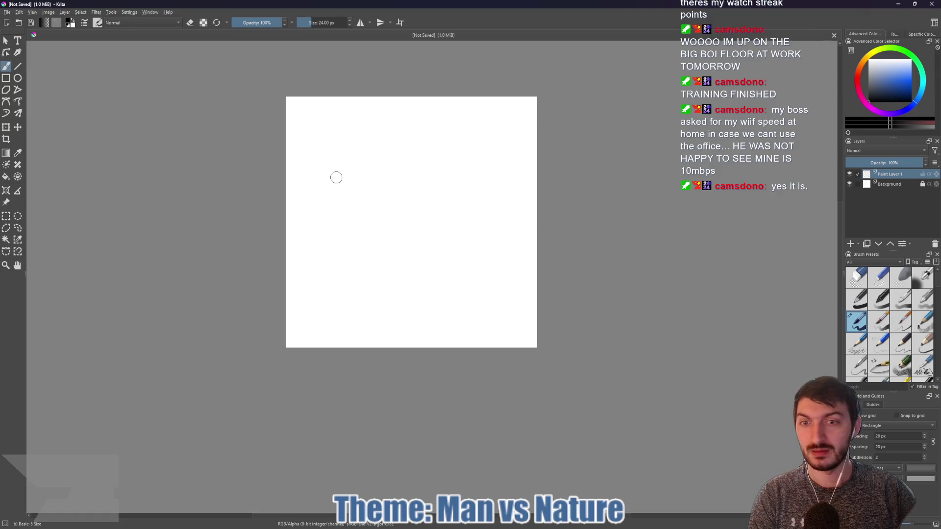
key(bracketleft)
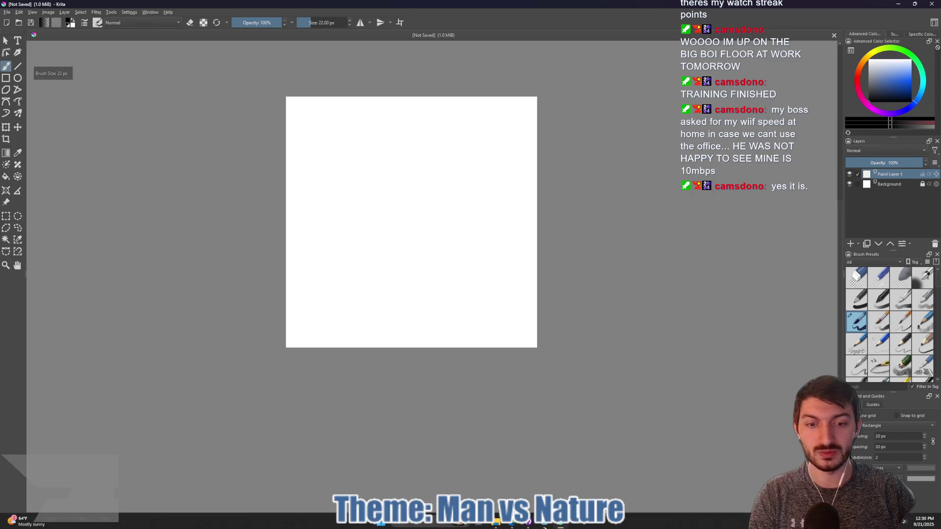
key(super)
- Launch PureRef from the Start search and move its empty board over the Krita canvas
text(photos)
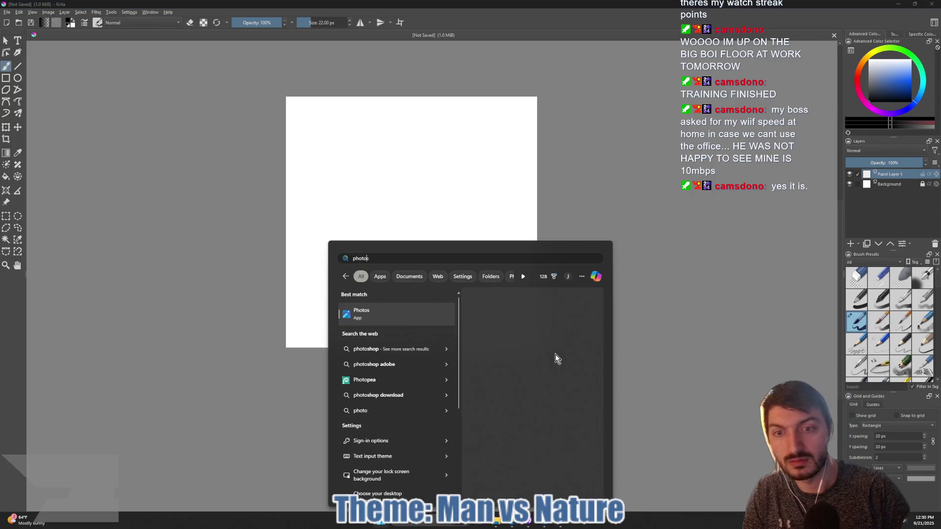
key(BackSpace)
key(BackSpace)
key(BackSpace)
text(pure)
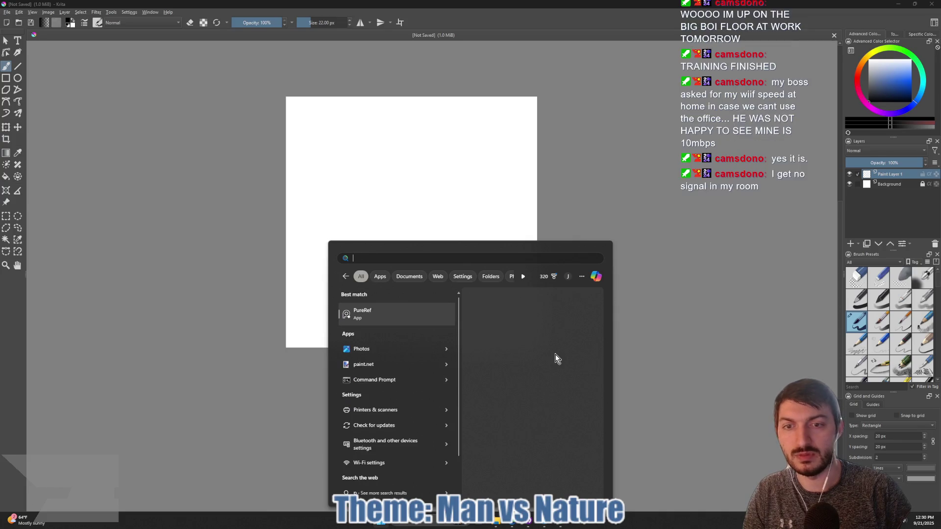
key(Return)
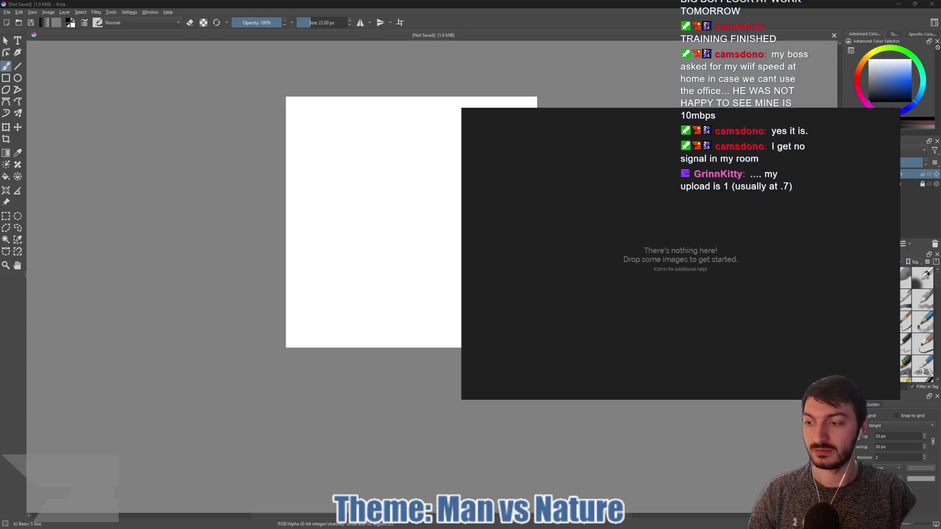
drag(661, 174, 304, 157)
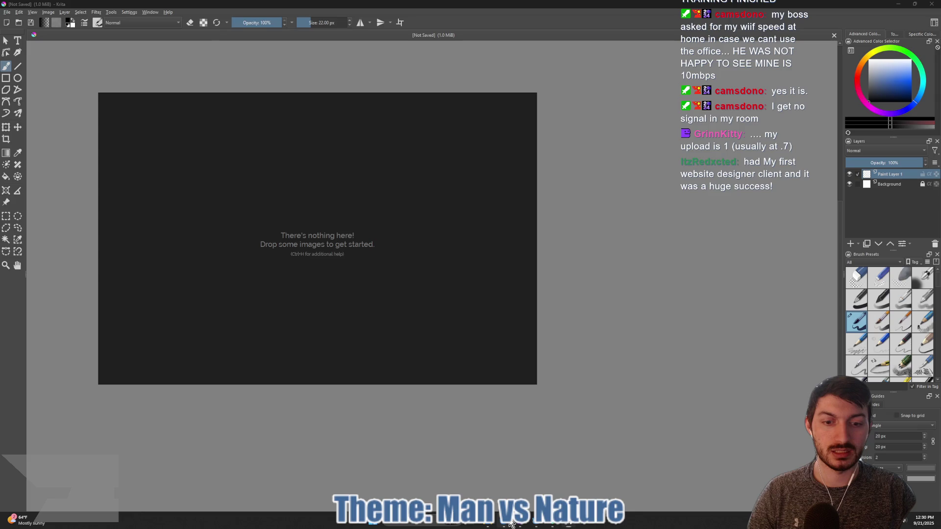
- Drag the vertical claw-slash image from Google Images onto the PureRef board
click(510, 523)
mouse_move(585, 180)
mouse_down()
mouse_move(200, 158)
mouse_move(197, 171)
mouse_up()
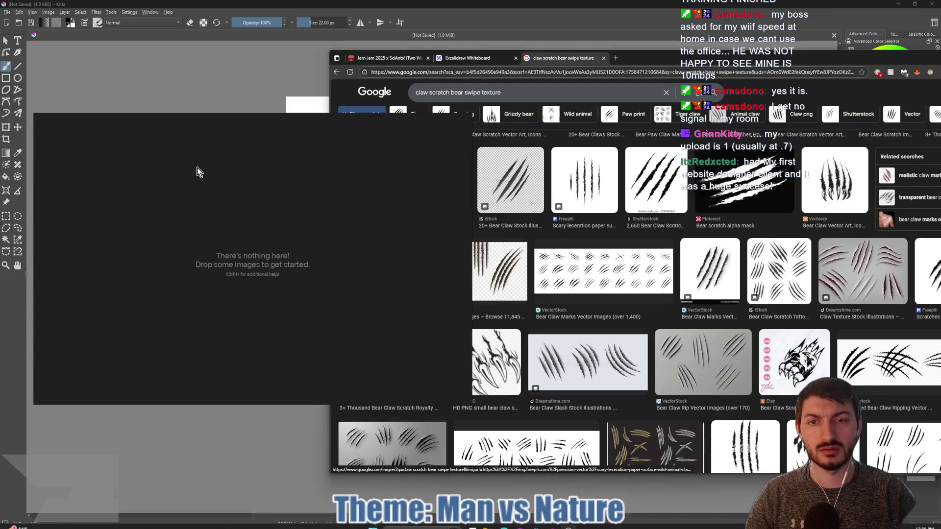
drag(196, 172, 86, 146)
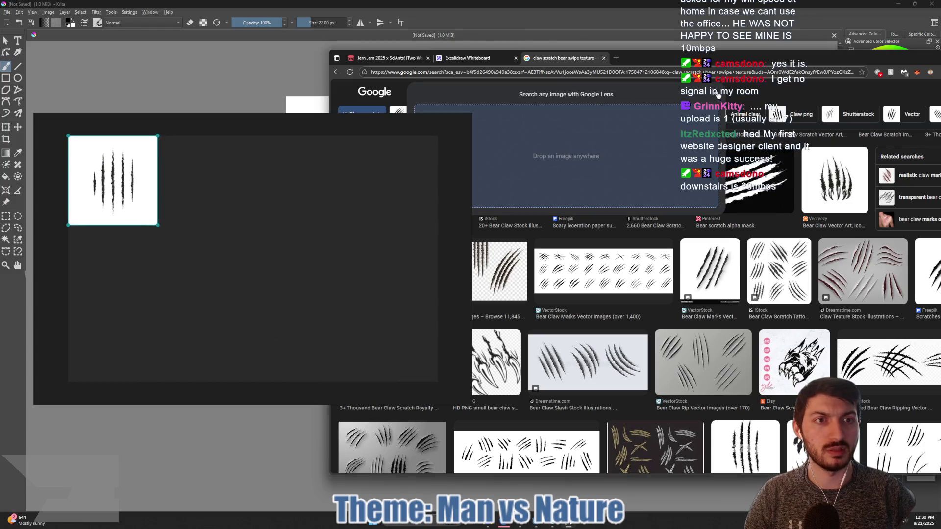
click(719, 94)
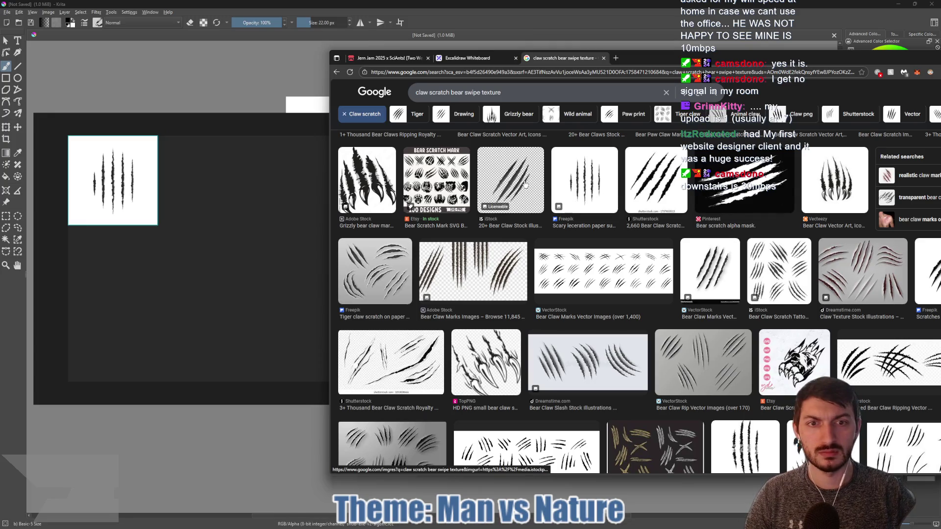
- Find the three-claw-mark image in the results and drop it onto the board
scroll(524, 196, down, 4)
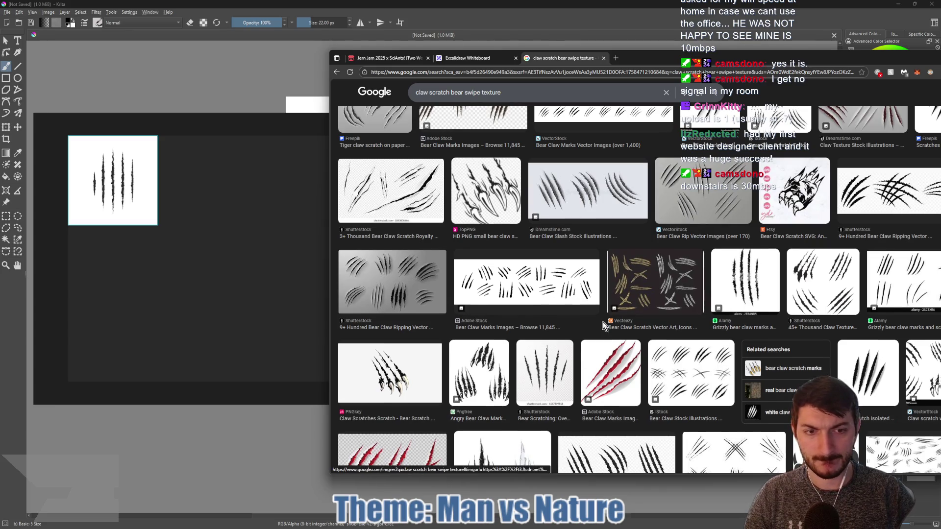
scroll(603, 326, down, 4)
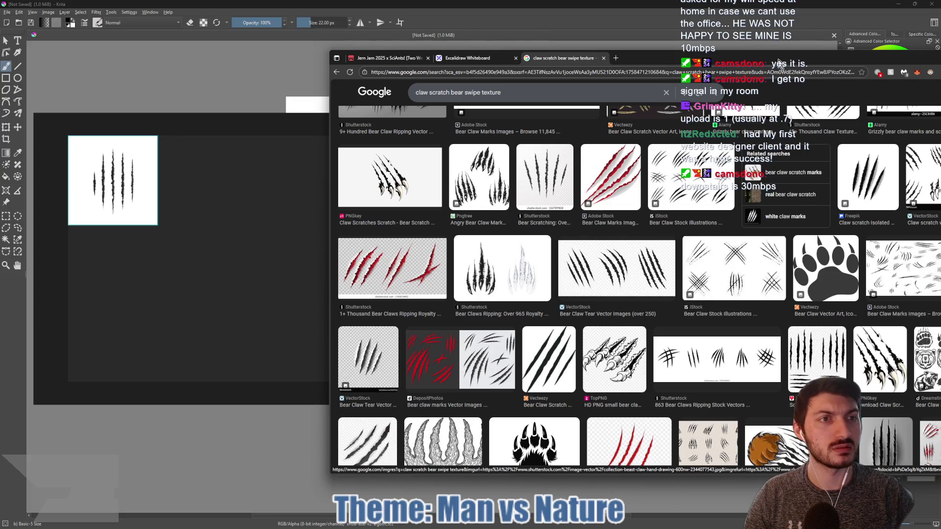
drag(789, 65, 723, 73)
scroll(704, 280, up, 3)
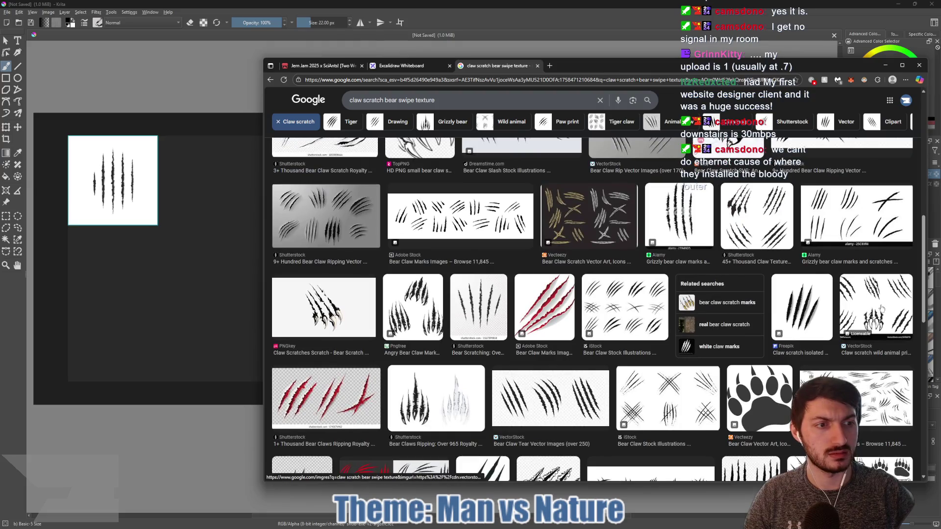
scroll(709, 234, up, 1)
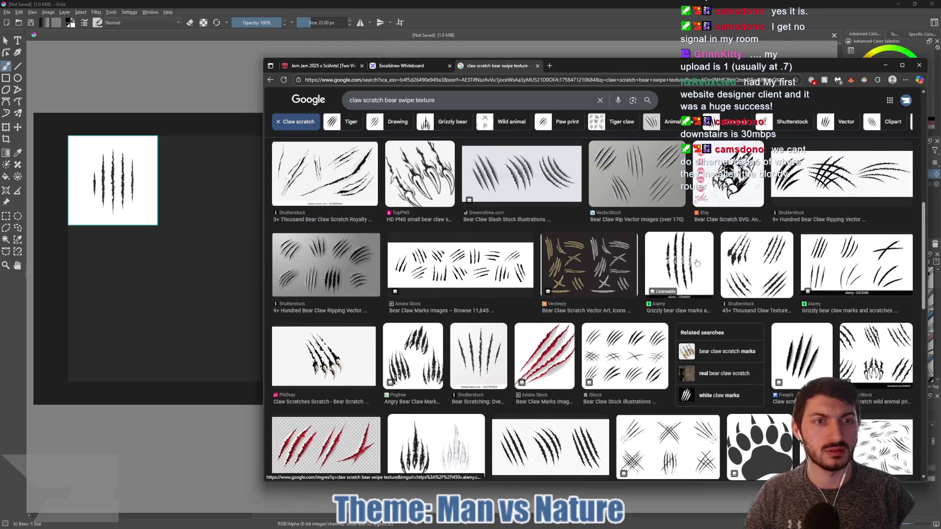
scroll(658, 260, up, 1)
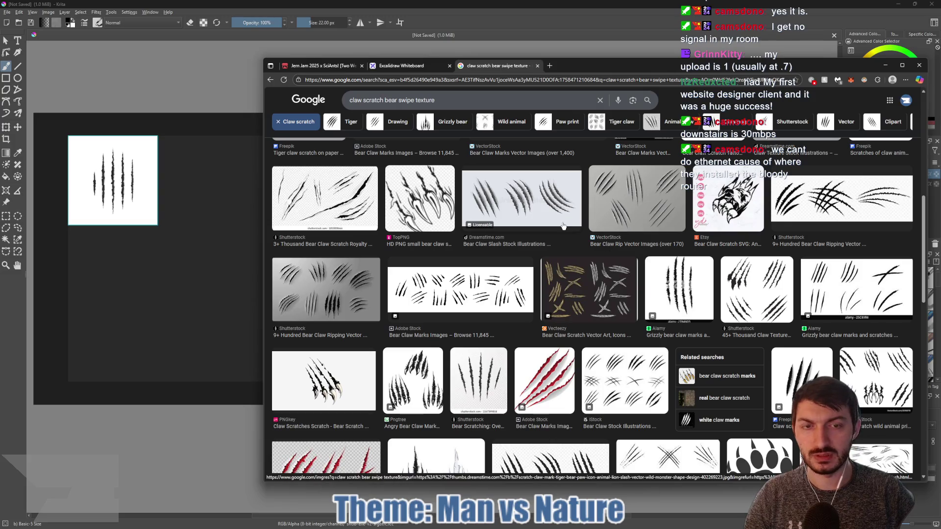
mouse_move(527, 216)
mouse_down()
mouse_move(174, 277)
mouse_move(176, 296)
mouse_move(188, 300)
mouse_up()
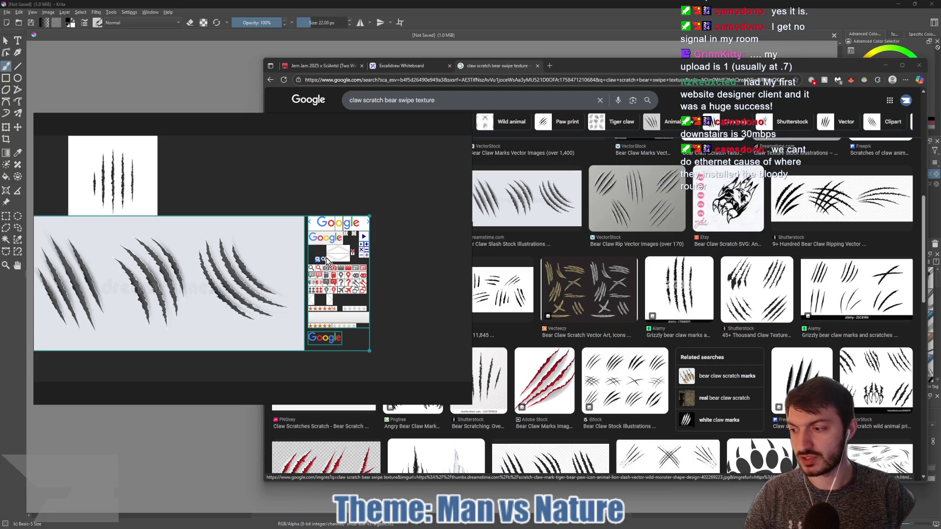
- Delete the stray search-page screenshot and place the shrunken claw-mark image beside the first
mouse_move(326, 178)
mouse_down()
mouse_move(334, 375)
mouse_move(112, 315)
mouse_move(91, 295)
mouse_up()
key(Delete)
click(215, 294)
mouse_move(93, 253)
mouse_down()
mouse_move(255, 180)
mouse_move(237, 177)
mouse_up()
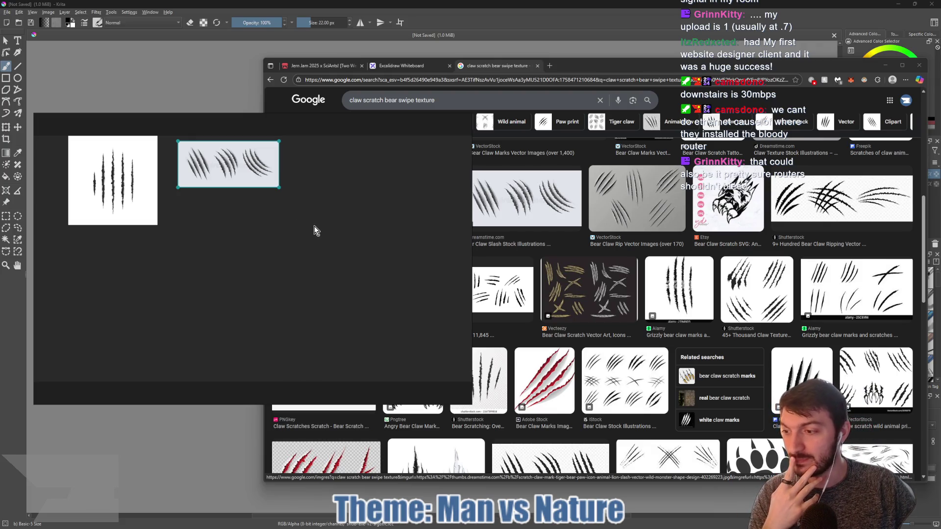
drag(313, 240, 395, 260)
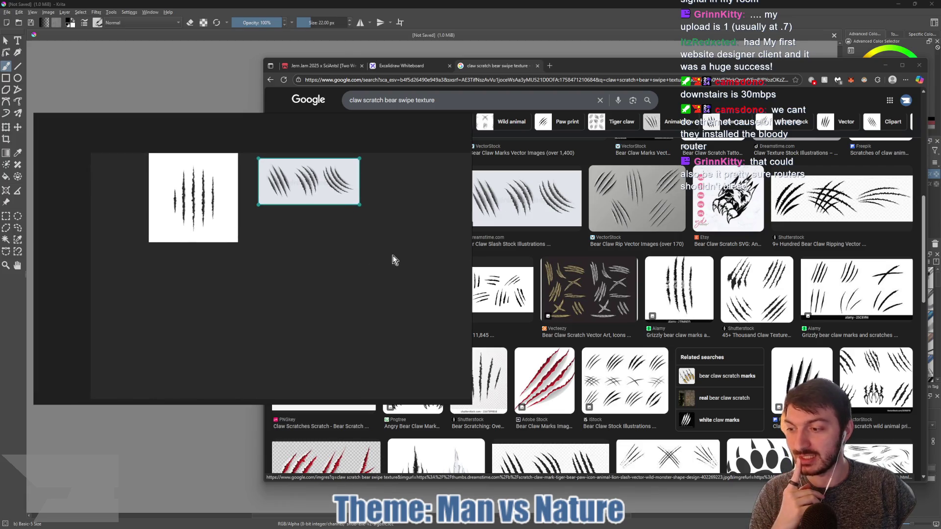
- Rearrange the reference images side by side and enlarge the grey claw image
drag(218, 219, 158, 213)
drag(309, 186, 253, 186)
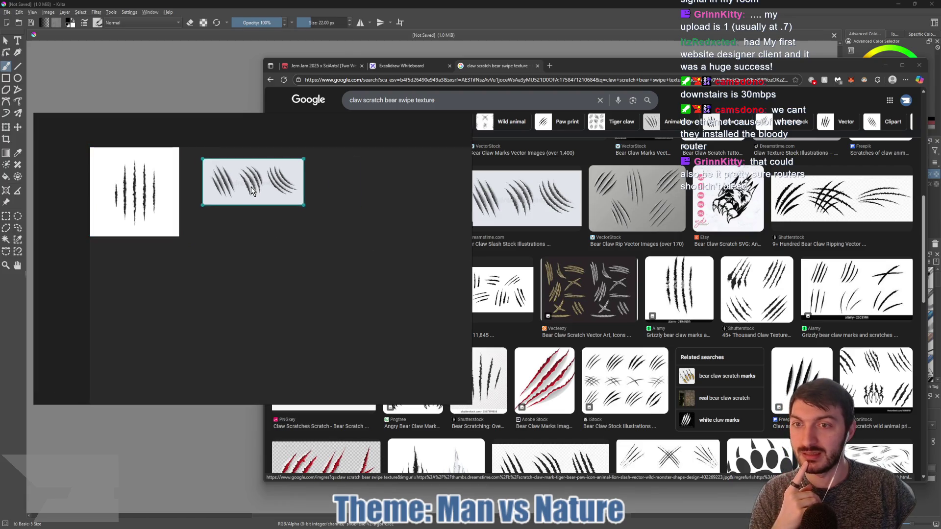
drag(304, 206, 334, 230)
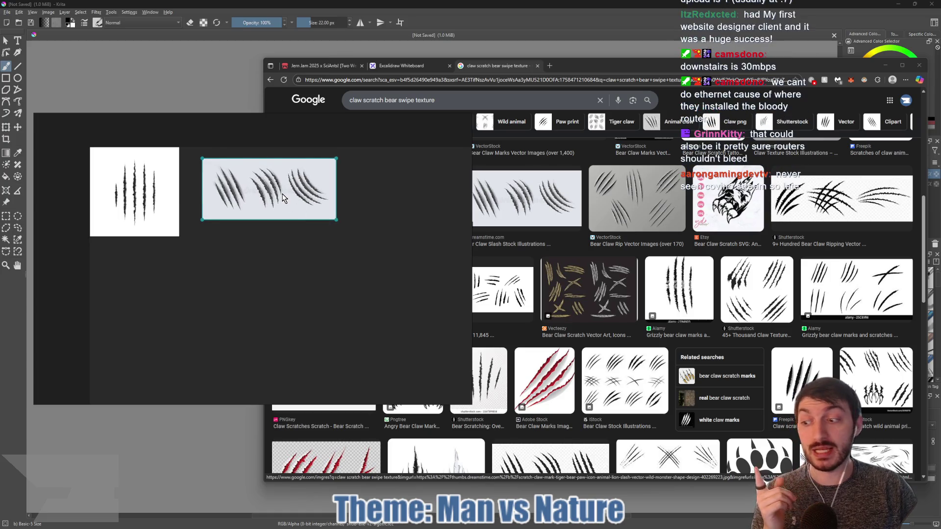
drag(282, 196, 272, 190)
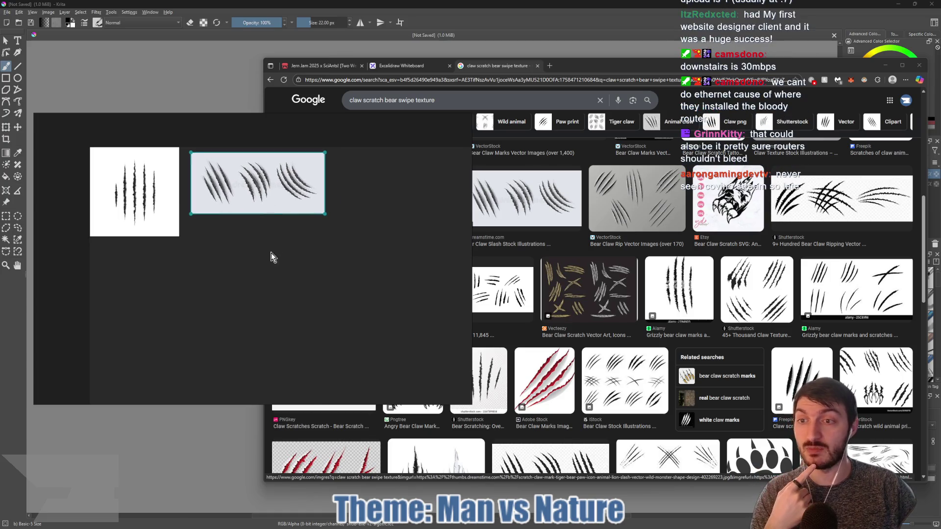
mouse_move(380, 229)
mouse_down()
mouse_move(364, 229)
mouse_move(372, 246)
mouse_up()
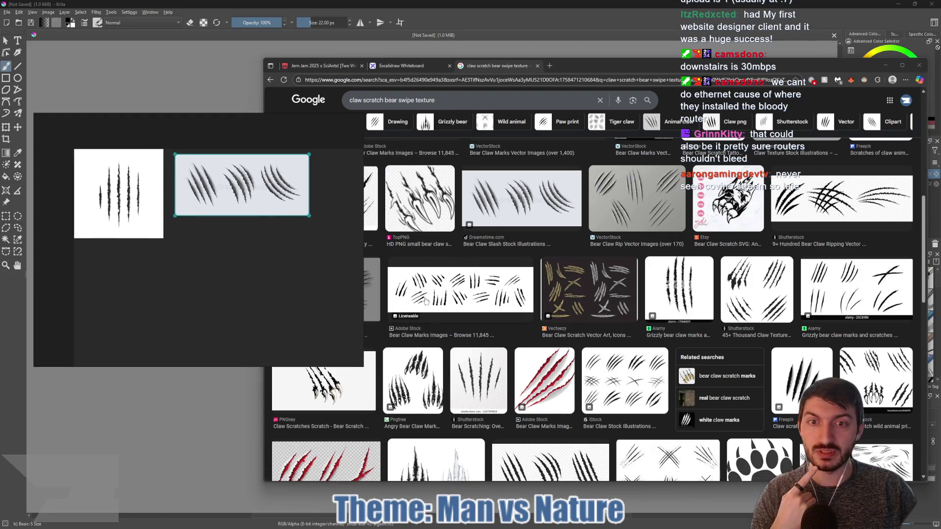
- Add the bold black Adobe Stock claw-slash image below the grey claw reference
scroll(481, 224, down, 2)
scroll(481, 223, down, 4)
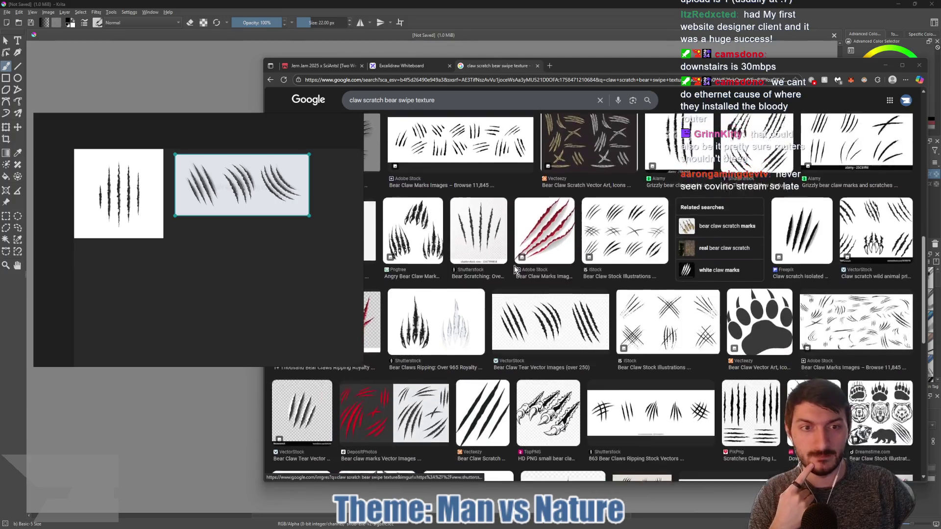
scroll(570, 261, down, 5)
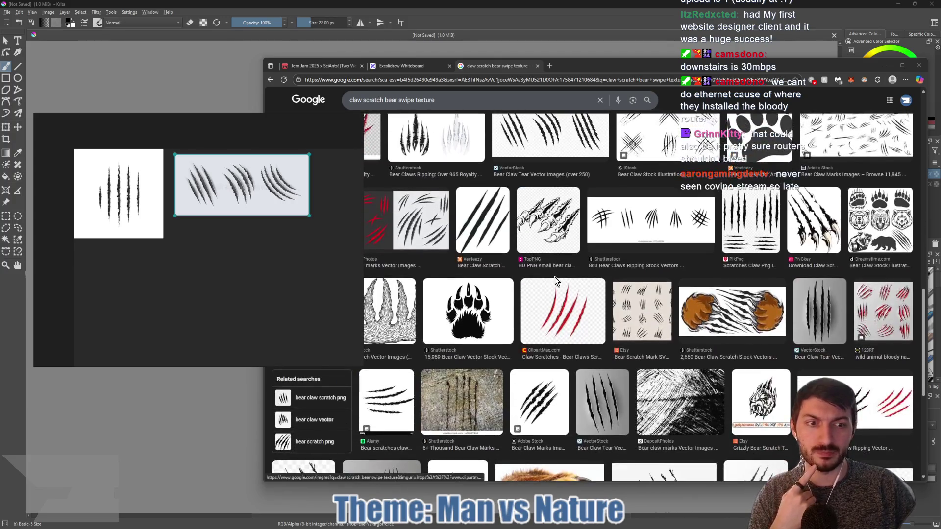
scroll(556, 280, down, 3)
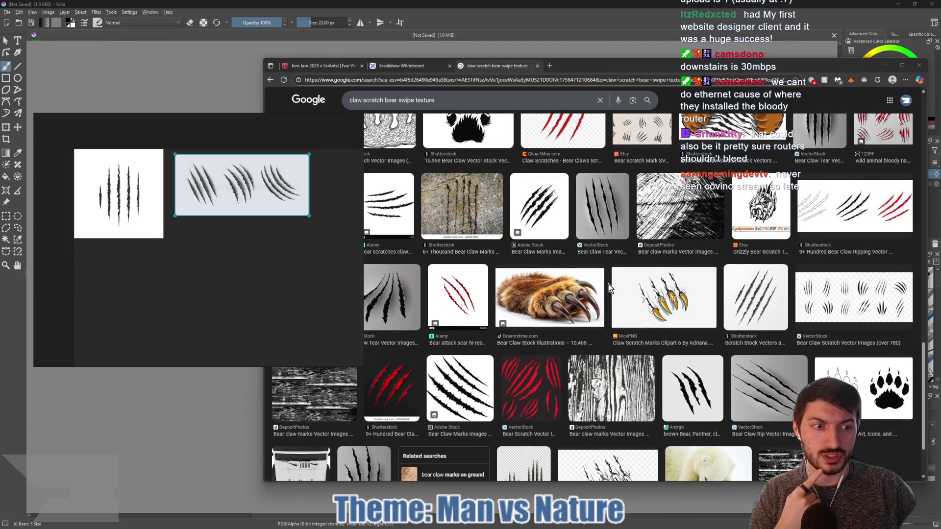
scroll(611, 283, up, 1)
scroll(527, 325, down, 1)
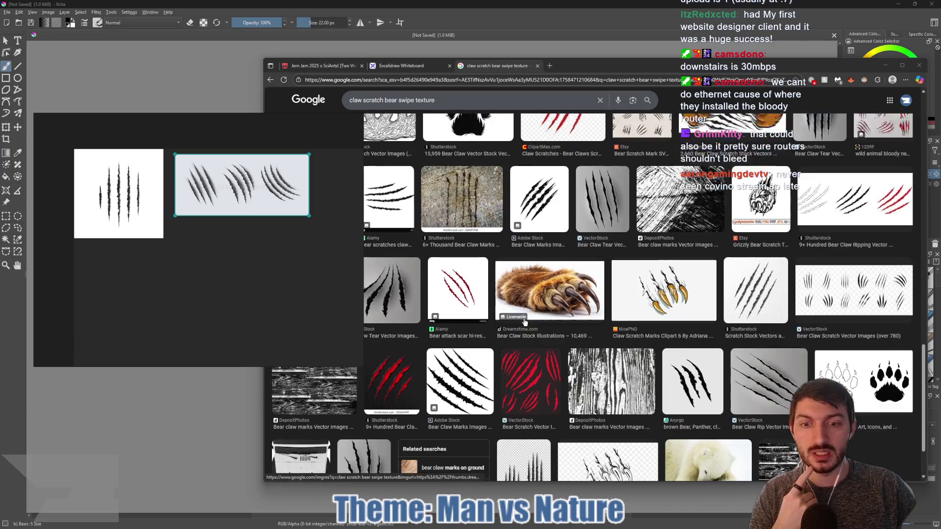
scroll(455, 371, down, 1)
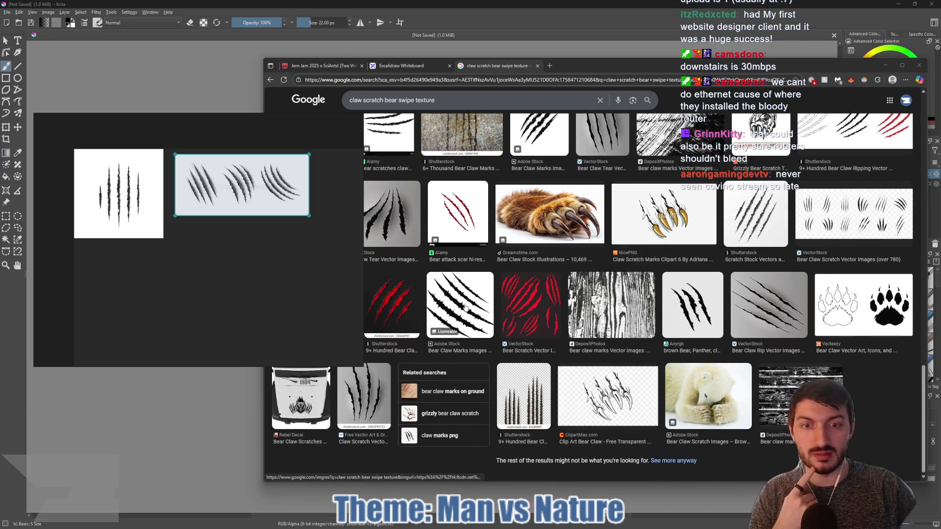
mouse_move(464, 306)
mouse_down()
mouse_move(206, 294)
mouse_move(264, 296)
mouse_up()
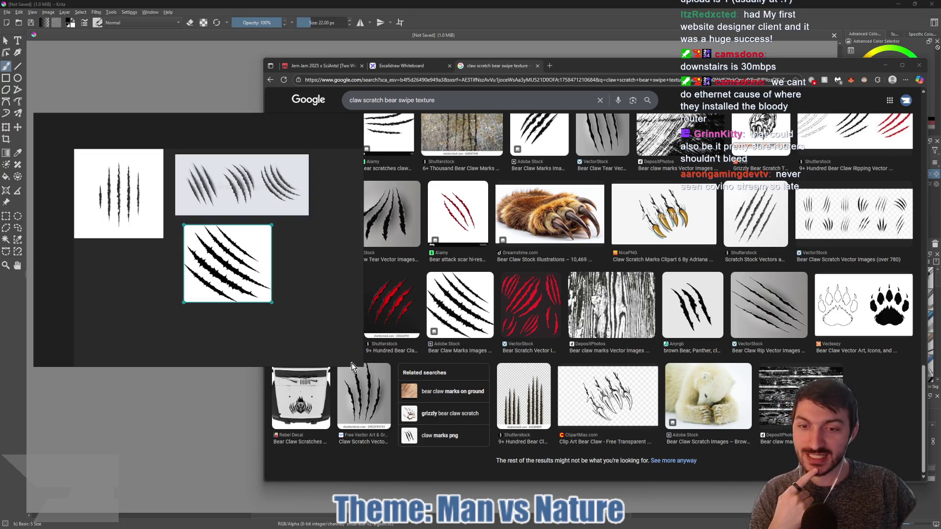
- Check the reference images, then bring Krita's blank canvas to the front
click(113, 198)
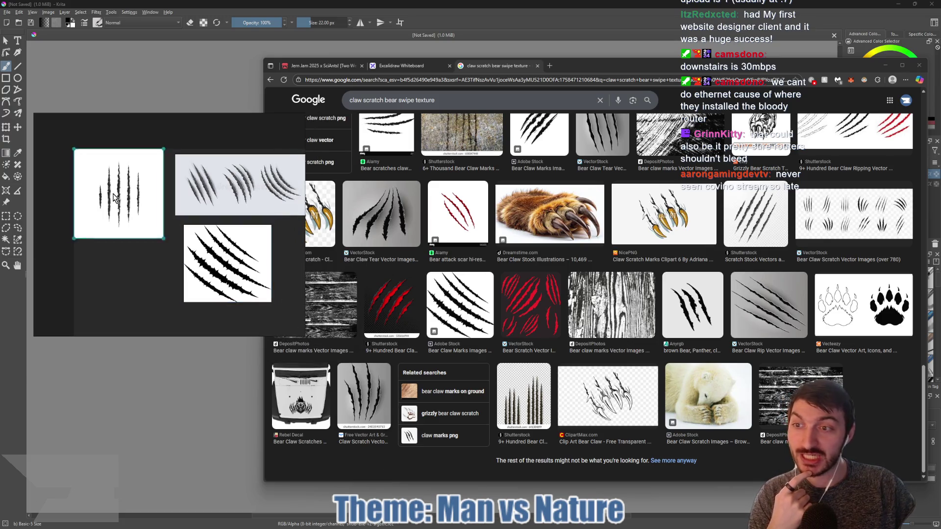
click(227, 239)
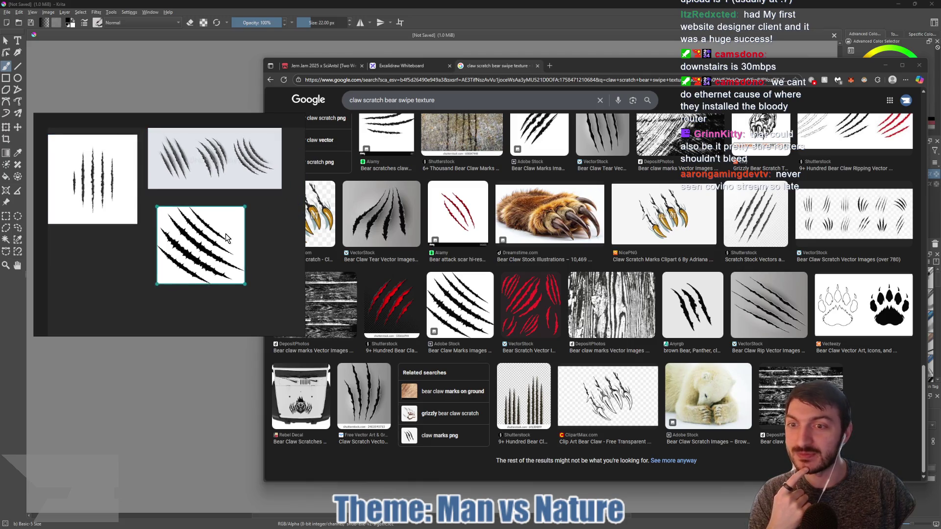
click(262, 89)
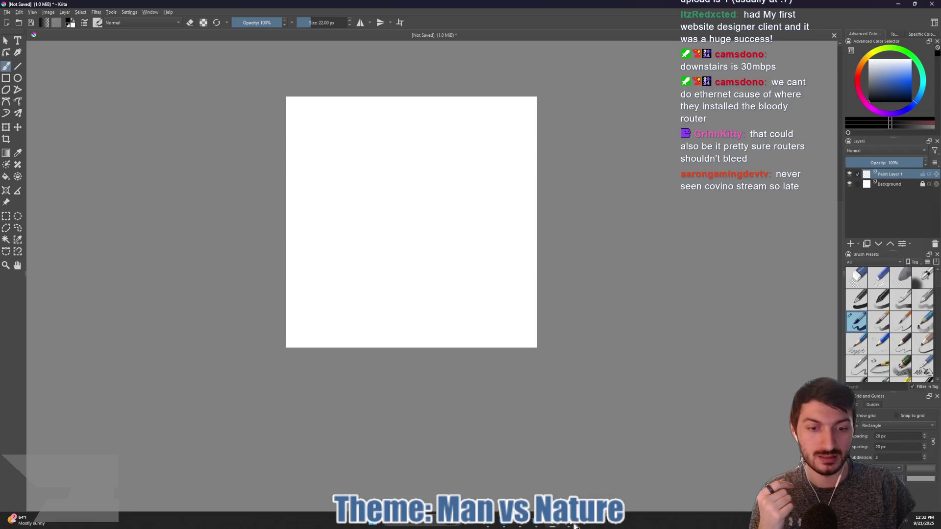
- Shrink the PureRef window, regroup the three references and rotate the bold slash image 90° upright
click(569, 527)
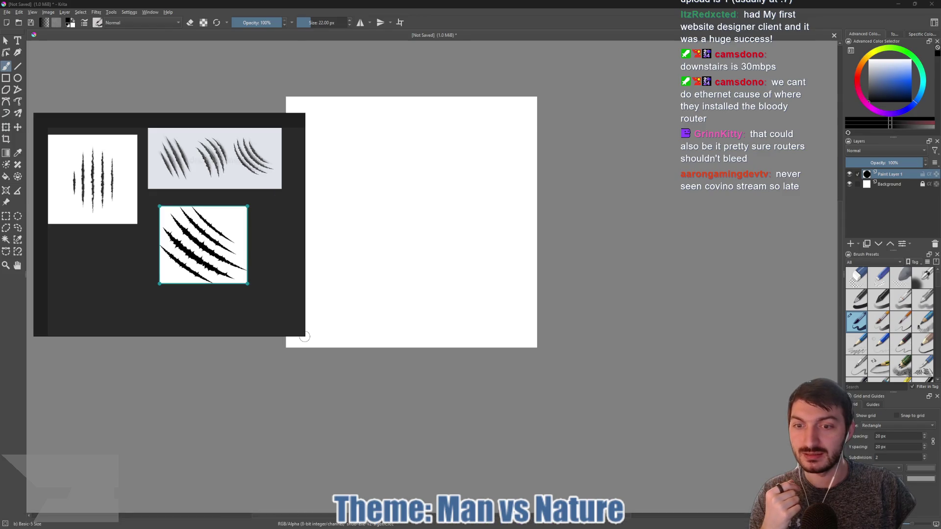
mouse_move(304, 335)
mouse_down()
mouse_move(270, 313)
mouse_move(268, 295)
mouse_up()
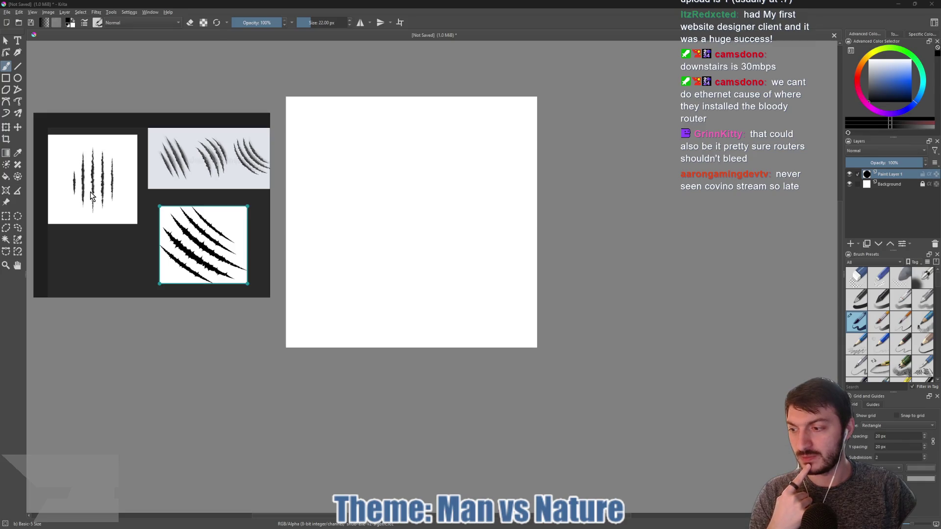
drag(90, 196, 82, 181)
drag(206, 169, 192, 165)
drag(209, 252, 201, 246)
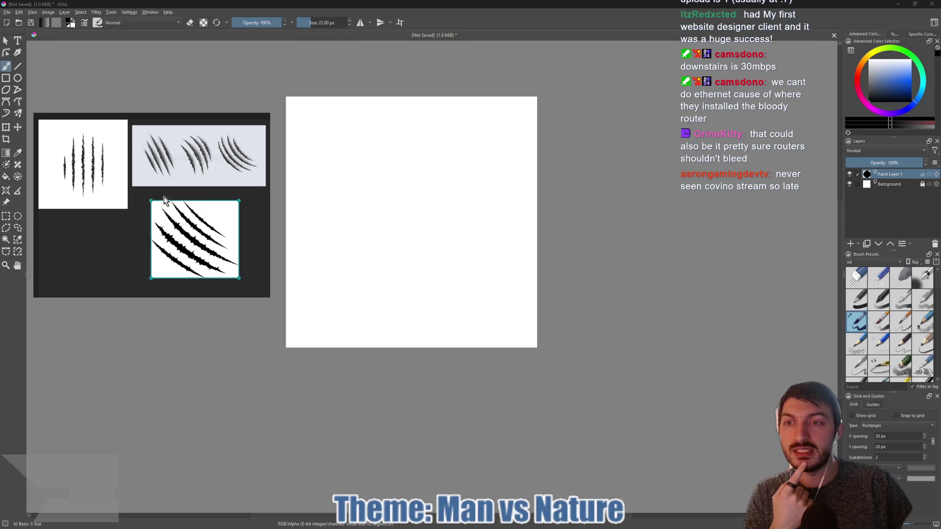
mouse_move(147, 198)
mouse_down()
mouse_move(194, 182)
mouse_move(228, 201)
mouse_up()
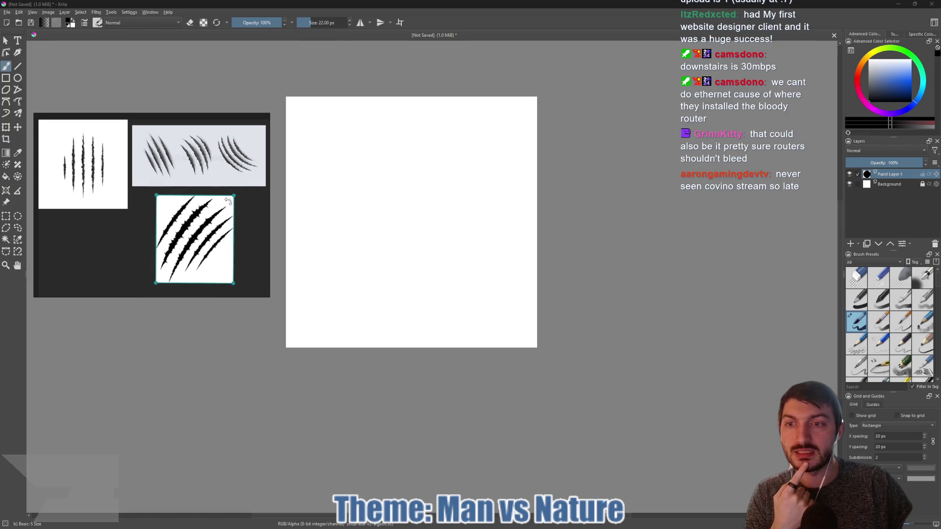
drag(213, 241, 193, 243)
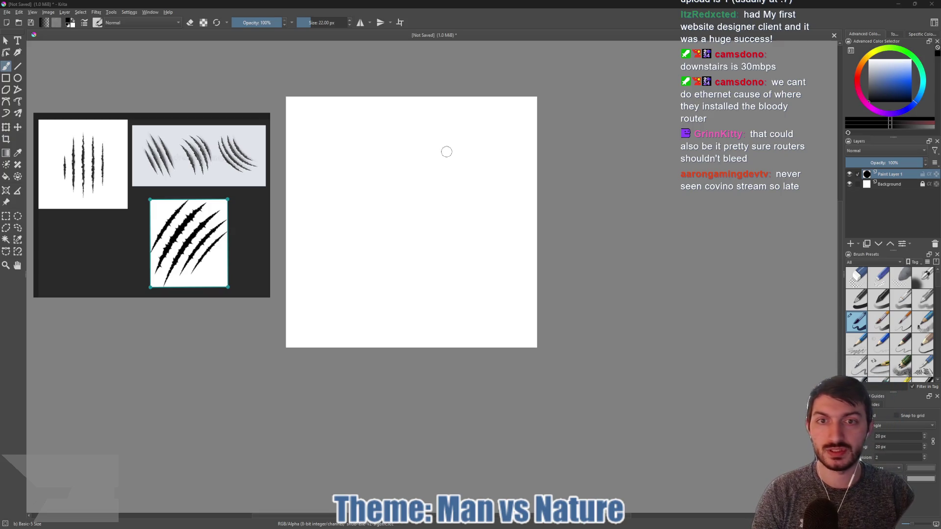
mouse_move(110, 248)
mouse_down()
mouse_move(115, 264)
mouse_move(99, 244)
mouse_up()
- Pin the reference board always on top and shrink the brush to 5 px
key(ctrl+shift+a)
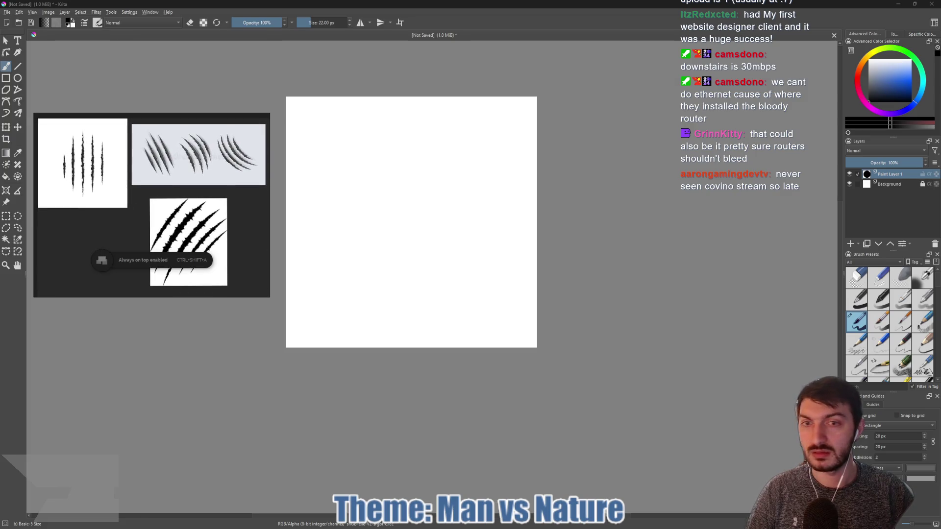
key(bracketleft)
key(bracketleft)
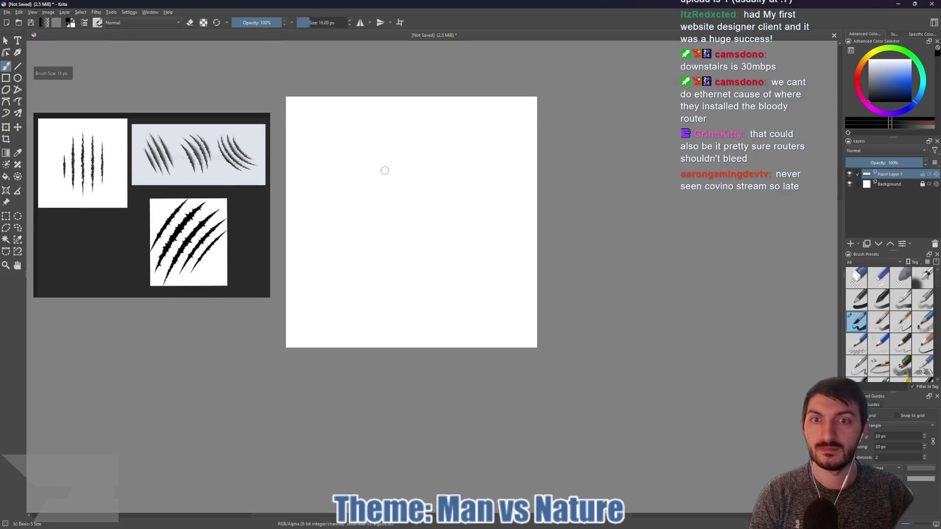
key(bracketleft)
key(bracketleft)
key(bracketleft)
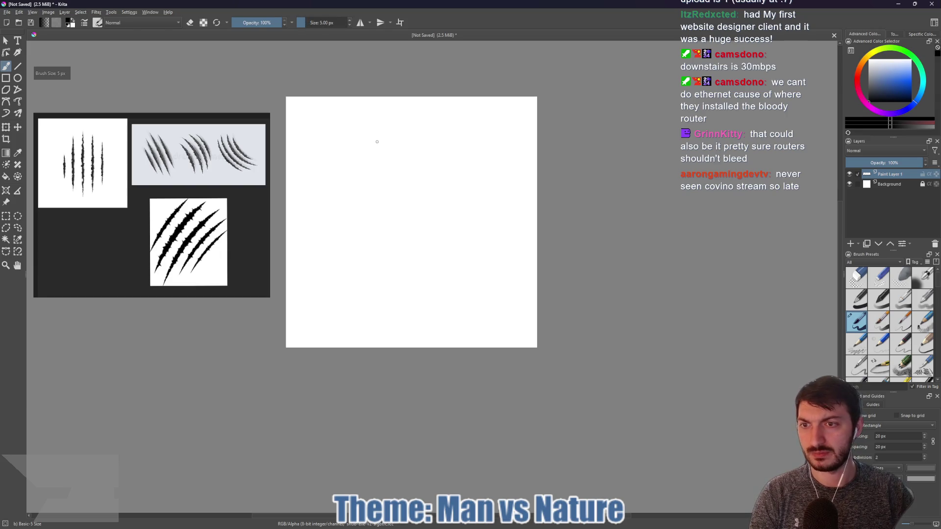
- Draw five thin curved diagonal strokes sketching the claw slashes
mouse_move(376, 123)
mouse_down()
mouse_move(340, 159)
mouse_move(323, 205)
mouse_up()
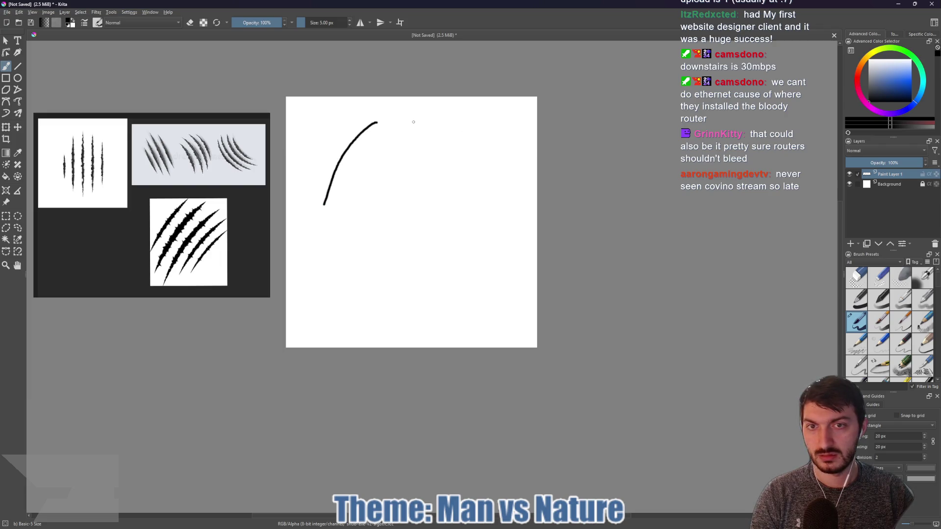
mouse_move(439, 115)
mouse_down()
mouse_move(412, 131)
mouse_move(361, 195)
mouse_move(343, 273)
mouse_up()
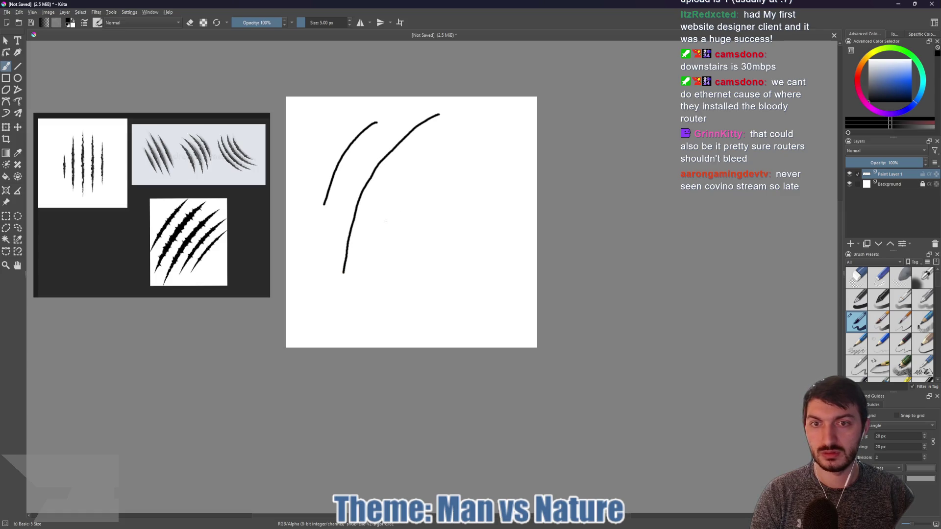
mouse_move(477, 116)
mouse_down()
mouse_move(396, 198)
mouse_move(346, 314)
mouse_up()
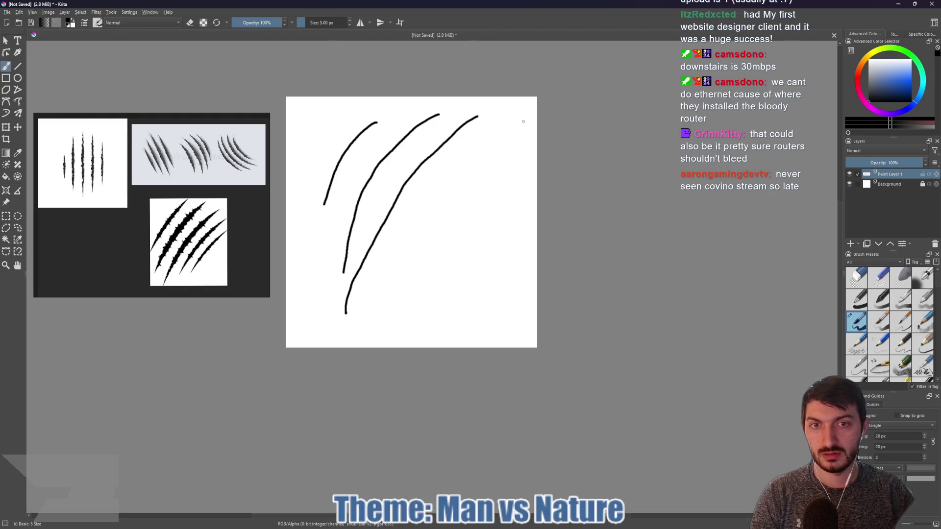
mouse_move(476, 154)
mouse_down()
mouse_move(413, 233)
mouse_move(403, 288)
mouse_up()
mouse_move(500, 200)
mouse_down()
mouse_move(451, 257)
mouse_move(445, 279)
mouse_up()
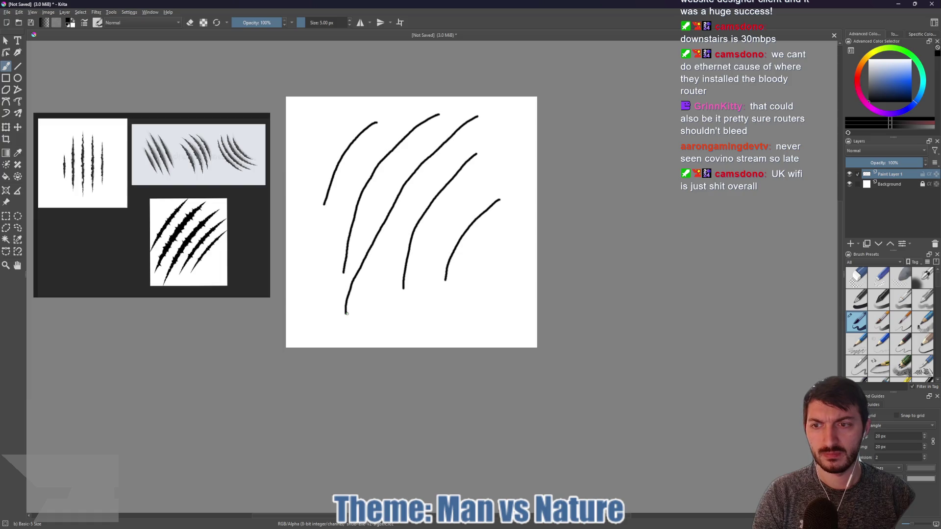
- Outline the second slash with a hooked parallel edge, undoing a trace over the first line
mouse_move(347, 313)
mouse_down()
mouse_move(412, 199)
mouse_move(475, 119)
mouse_up()
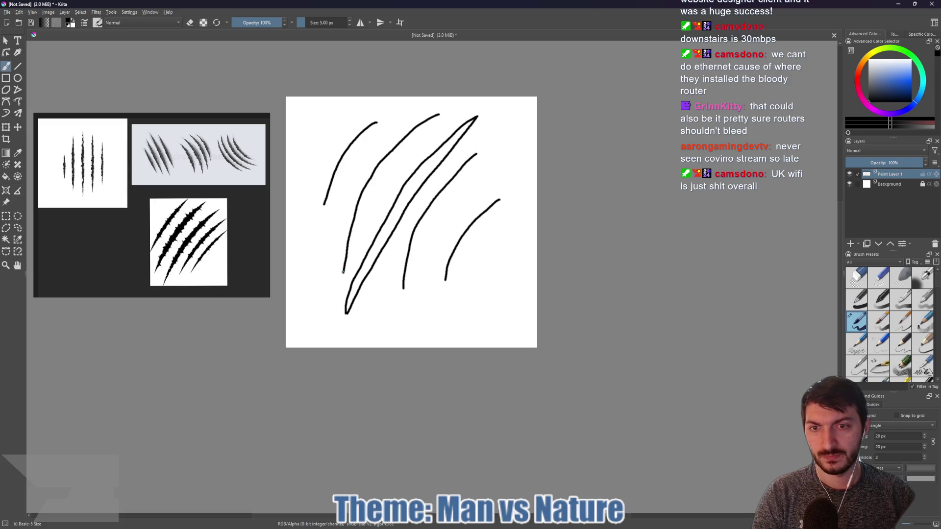
mouse_move(342, 271)
mouse_down()
mouse_move(346, 221)
mouse_move(370, 166)
mouse_move(420, 120)
mouse_move(440, 114)
mouse_up()
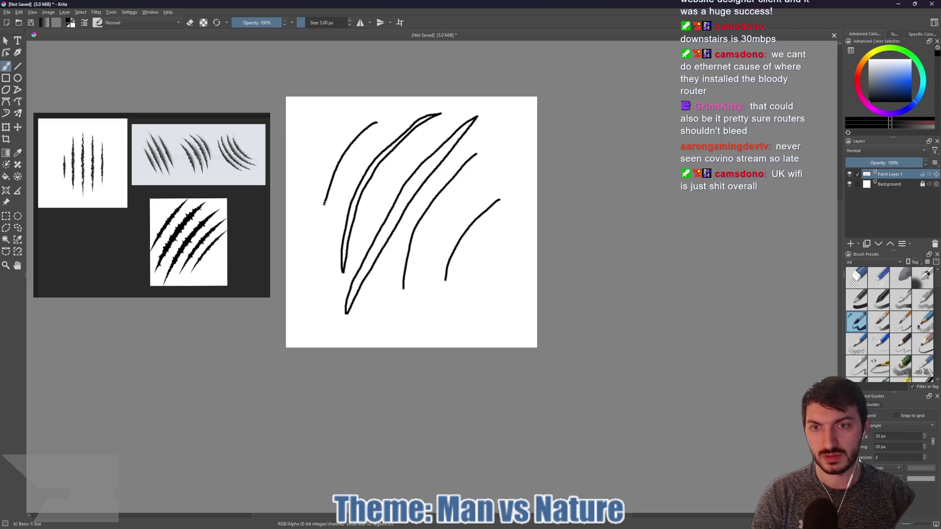
mouse_move(324, 204)
mouse_down()
mouse_move(337, 146)
mouse_move(376, 122)
mouse_up()
key(ctrl+z)
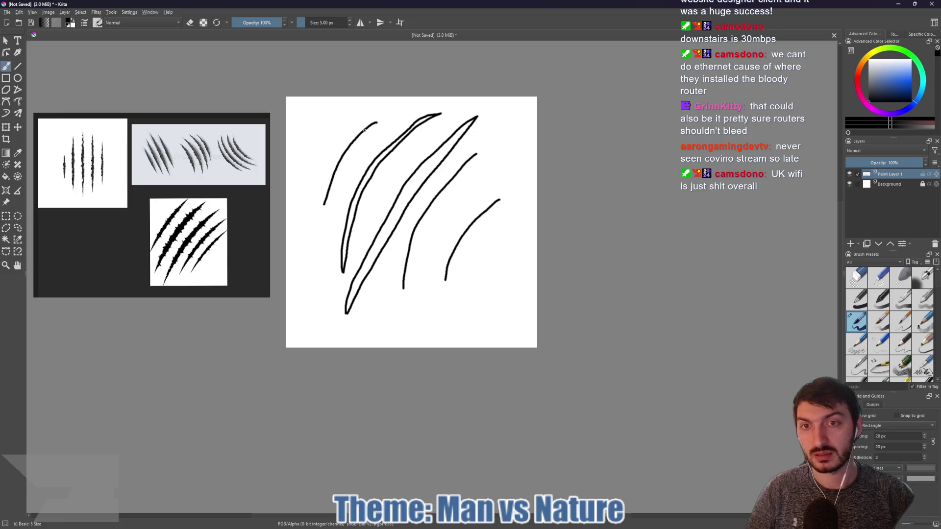
- Trace second edges along the first and rightmost slashes, undoing a stray stroke, to close them
mouse_move(377, 122)
mouse_down()
mouse_move(334, 160)
mouse_move(322, 204)
mouse_up()
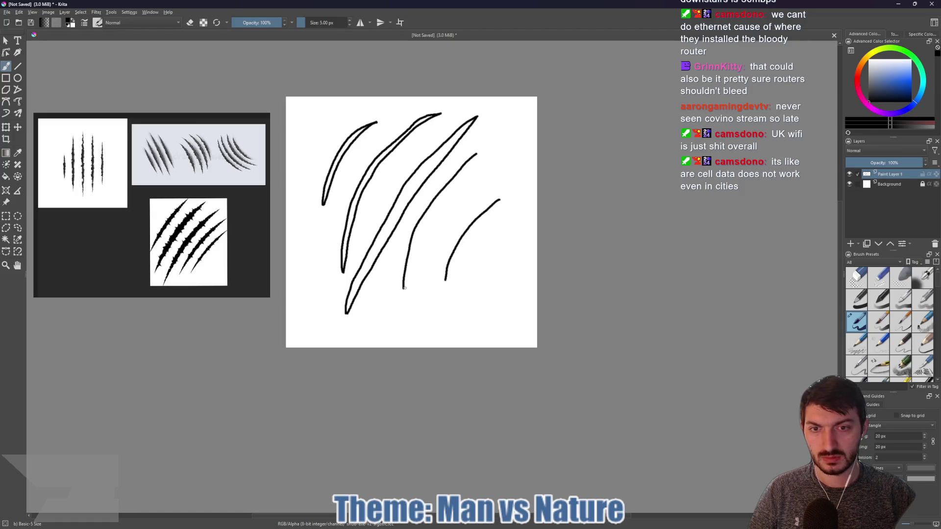
mouse_move(404, 286)
mouse_down()
mouse_move(429, 225)
mouse_move(500, 147)
mouse_move(465, 169)
mouse_move(413, 270)
mouse_up()
key(ctrl+z)
key(ctrl+z)
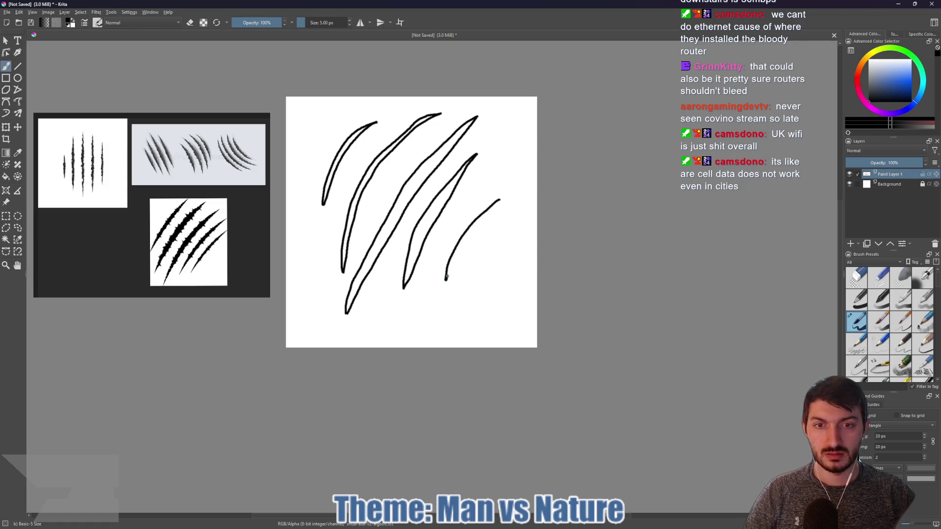
drag(449, 270, 499, 199)
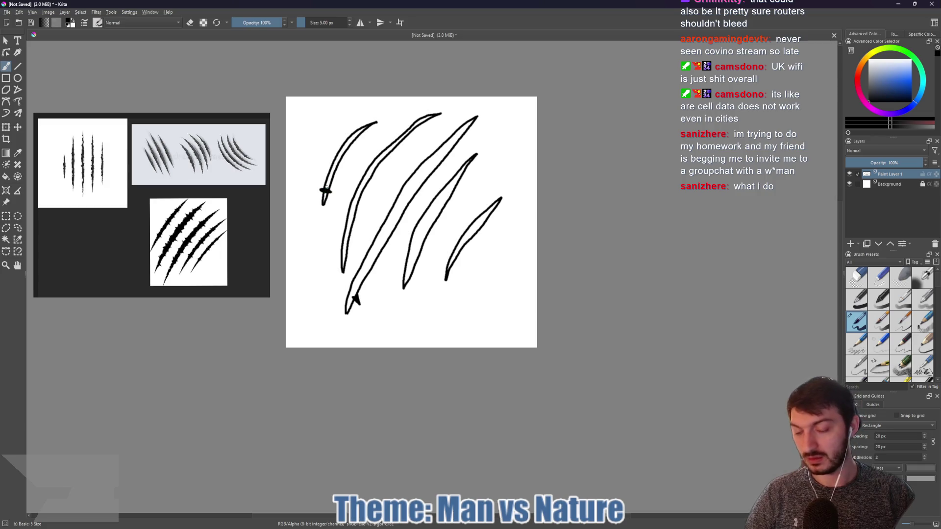
- Fill all five slash outlines solid black with the Fill tool
key(f)
click(328, 192)
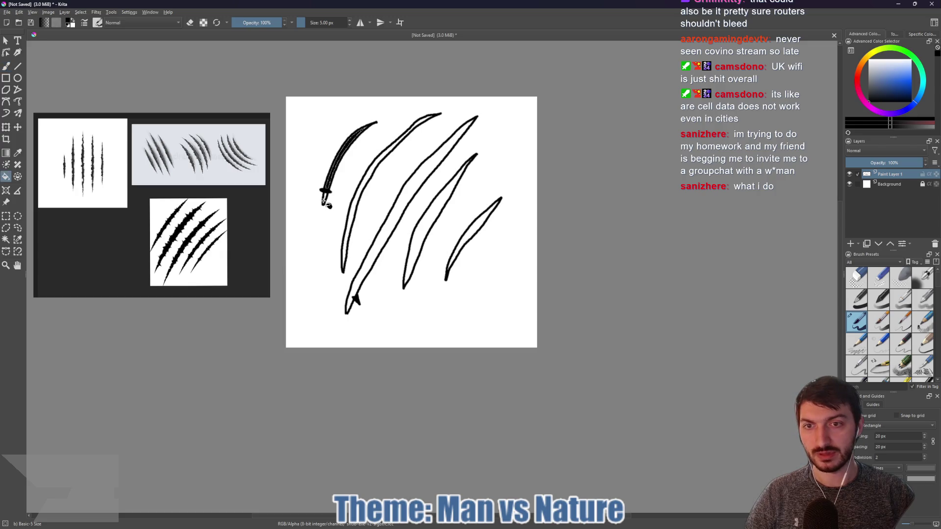
click(353, 219)
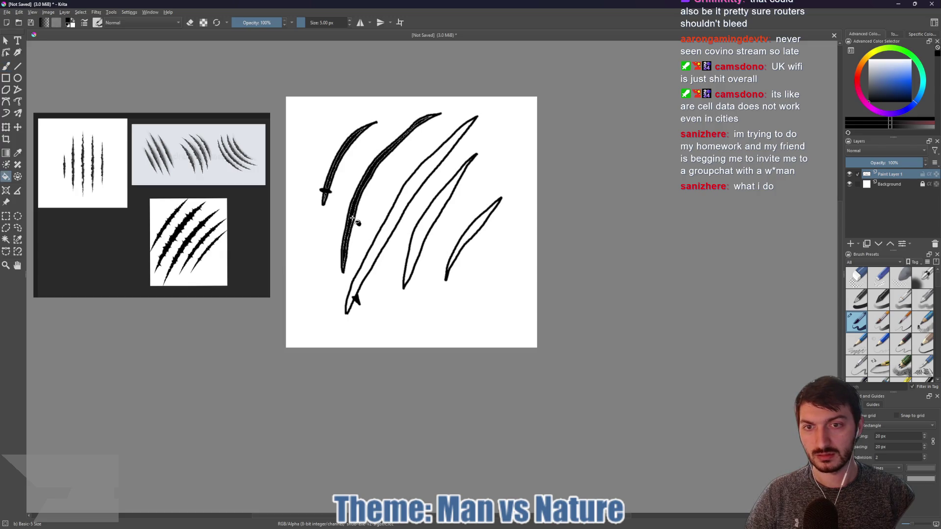
click(379, 257)
click(422, 246)
click(476, 237)
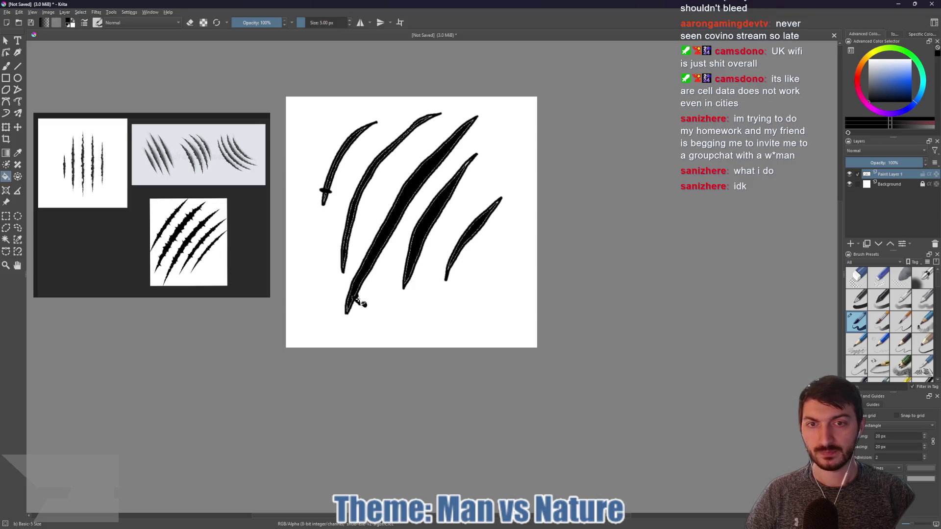
- Paint black over white gaps near the slash tip and along its upper and lower-right edges
scroll(472, 170, up, 5)
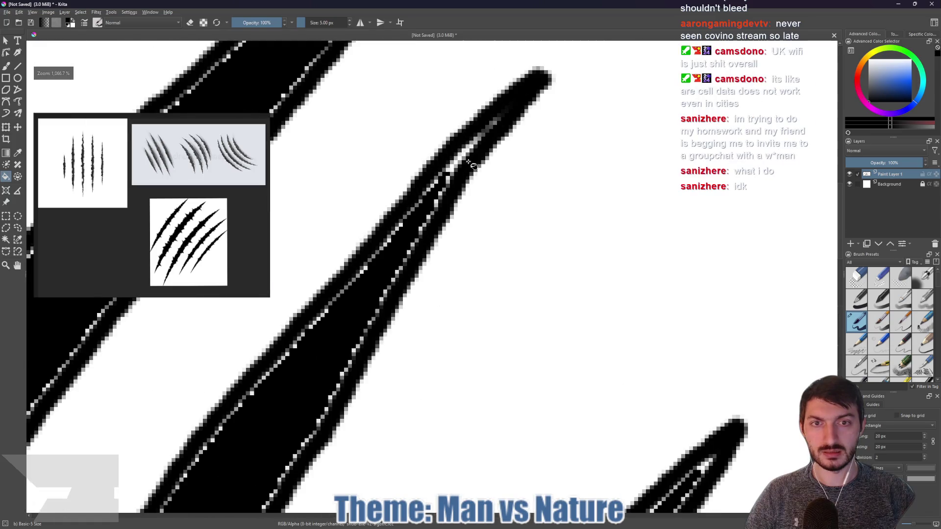
key(b)
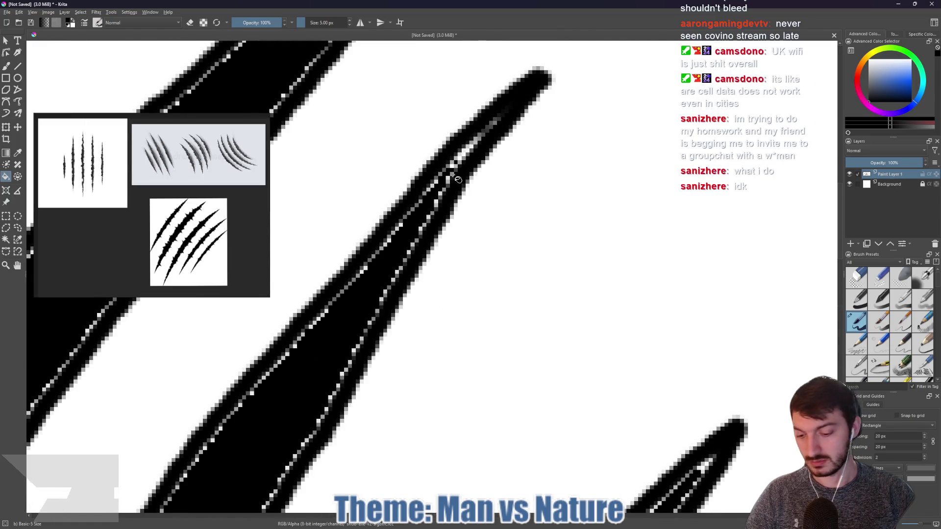
mouse_move(498, 120)
mouse_down()
mouse_move(414, 217)
mouse_move(452, 167)
mouse_move(397, 255)
mouse_move(385, 239)
mouse_move(404, 229)
mouse_up()
mouse_move(359, 325)
mouse_down()
mouse_move(368, 273)
mouse_move(451, 181)
mouse_move(598, 360)
mouse_move(539, 281)
mouse_move(449, 127)
mouse_up()
drag(631, 121, 503, 317)
mouse_move(500, 206)
mouse_down()
mouse_move(490, 200)
mouse_move(505, 196)
mouse_move(422, 290)
mouse_move(405, 287)
mouse_move(406, 320)
mouse_move(584, 84)
mouse_move(536, 119)
mouse_move(524, 102)
mouse_up()
drag(554, 74, 524, 100)
drag(463, 175, 399, 253)
drag(541, 148, 378, 330)
mouse_move(409, 227)
mouse_down()
mouse_move(338, 347)
mouse_move(351, 362)
mouse_up()
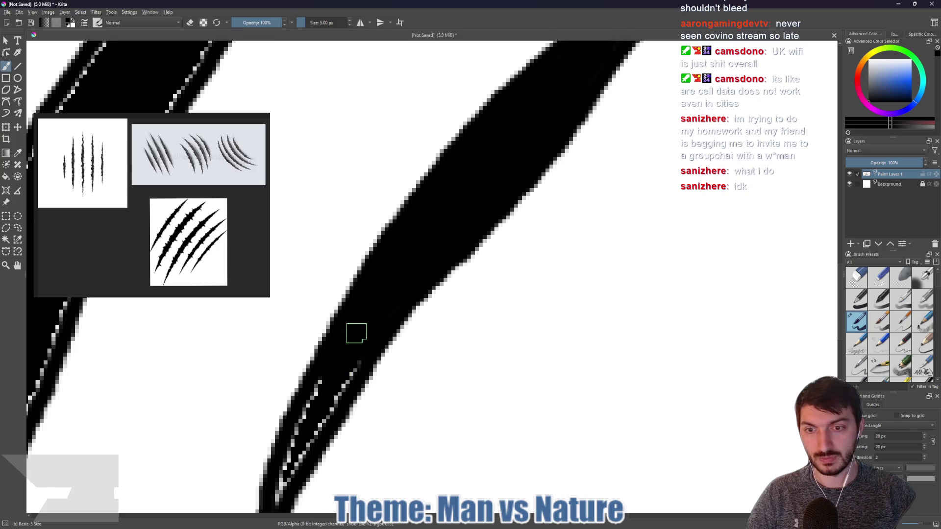
- Cover white specks on the upper and lower-left edges and the central slash's sides
scroll(356, 333, down, 3)
scroll(490, 126, up, 3)
mouse_move(490, 126)
mouse_down()
mouse_move(397, 282)
mouse_move(456, 136)
mouse_up()
scroll(472, 237, up, 3)
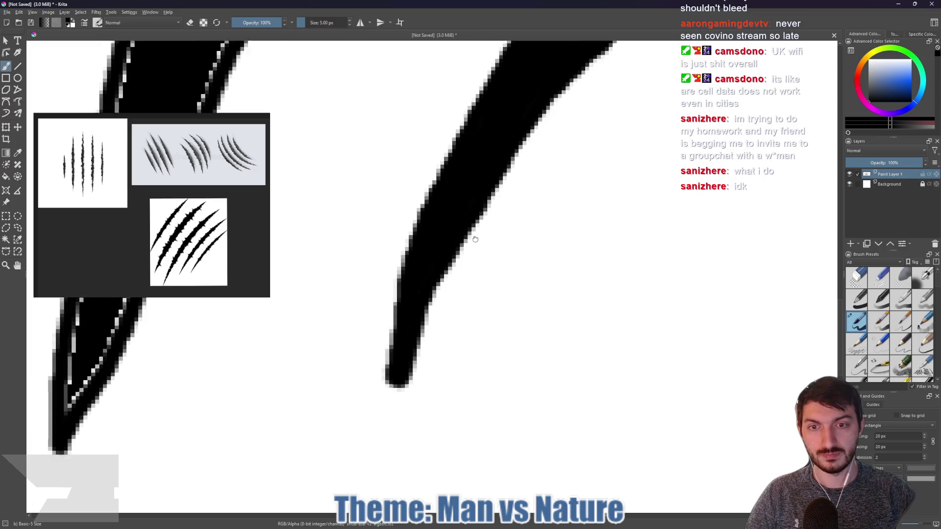
mouse_move(609, 347)
mouse_down()
mouse_move(430, 327)
mouse_move(465, 248)
mouse_up()
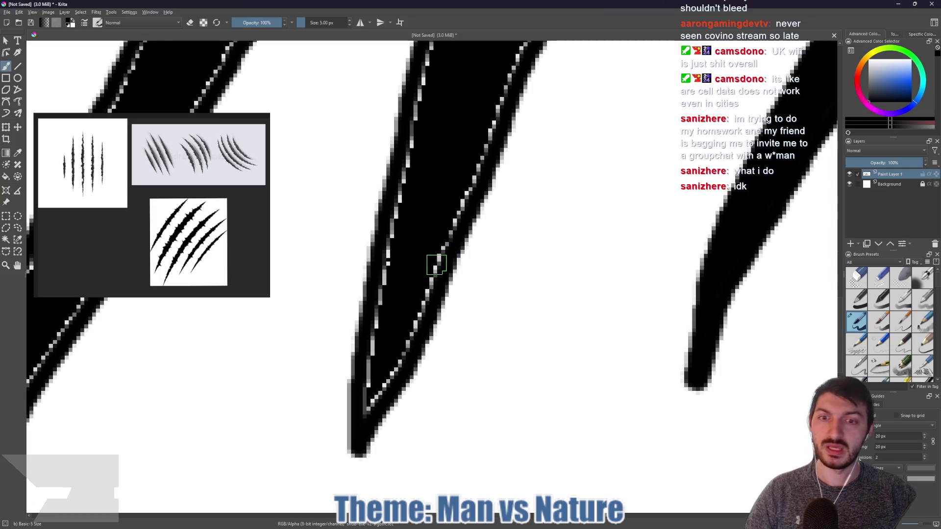
drag(392, 260, 370, 401)
mouse_move(392, 361)
mouse_down()
mouse_move(405, 353)
mouse_move(378, 395)
mouse_move(427, 294)
mouse_move(449, 203)
mouse_up()
mouse_move(399, 271)
mouse_down()
mouse_move(389, 235)
mouse_move(420, 156)
mouse_up()
- Blacken the remaining specks along the central slash's left and right edges
drag(466, 184, 445, 234)
mouse_move(455, 172)
mouse_down()
mouse_move(382, 210)
mouse_move(351, 401)
mouse_up()
mouse_move(411, 390)
mouse_down()
mouse_move(466, 248)
mouse_move(458, 279)
mouse_move(311, 388)
mouse_move(368, 254)
mouse_move(422, 199)
mouse_up()
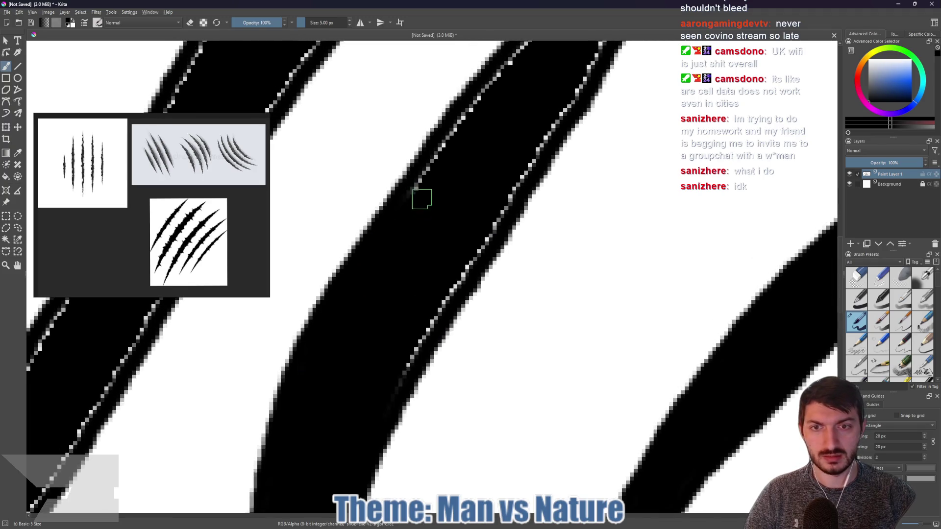
drag(472, 256, 392, 398)
drag(438, 281, 419, 356)
mouse_move(464, 176)
mouse_down()
mouse_move(382, 348)
mouse_move(381, 281)
mouse_move(559, 103)
mouse_move(542, 185)
mouse_move(510, 231)
mouse_move(514, 212)
mouse_move(400, 422)
mouse_move(462, 263)
mouse_move(372, 391)
mouse_move(462, 404)
mouse_move(492, 470)
mouse_up()
scroll(492, 470, down, 2)
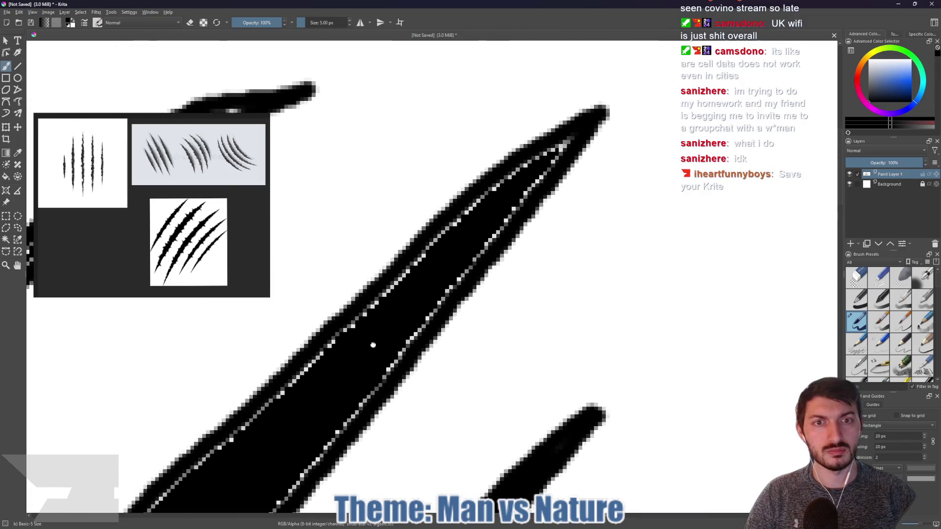
- Paint out white specks down the central slash's upper-left edge and the black band's edge
scroll(521, 187, up, 2)
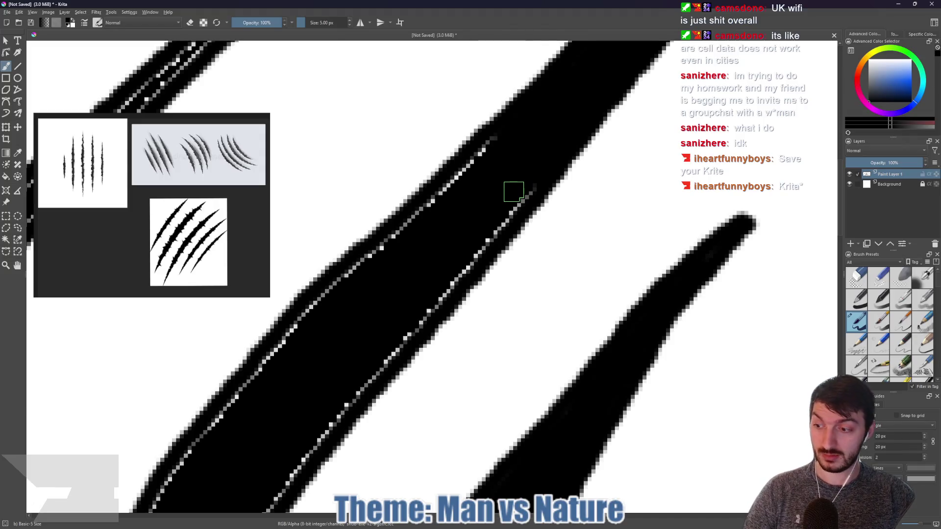
drag(500, 130, 419, 227)
drag(532, 185, 405, 342)
mouse_move(405, 217)
mouse_down()
mouse_move(310, 308)
mouse_move(300, 337)
mouse_move(300, 323)
mouse_up()
drag(375, 313, 448, 217)
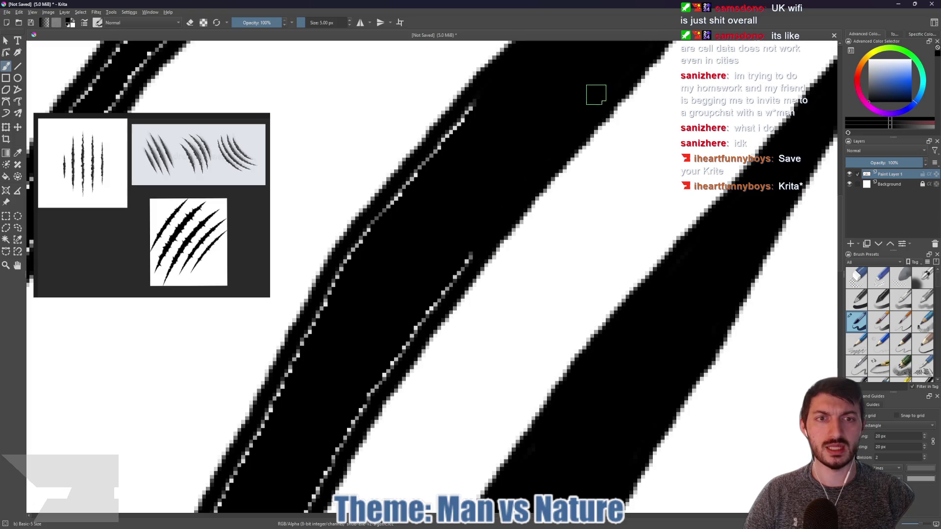
mouse_move(492, 100)
mouse_down()
mouse_move(441, 141)
mouse_move(347, 257)
mouse_move(325, 324)
mouse_up()
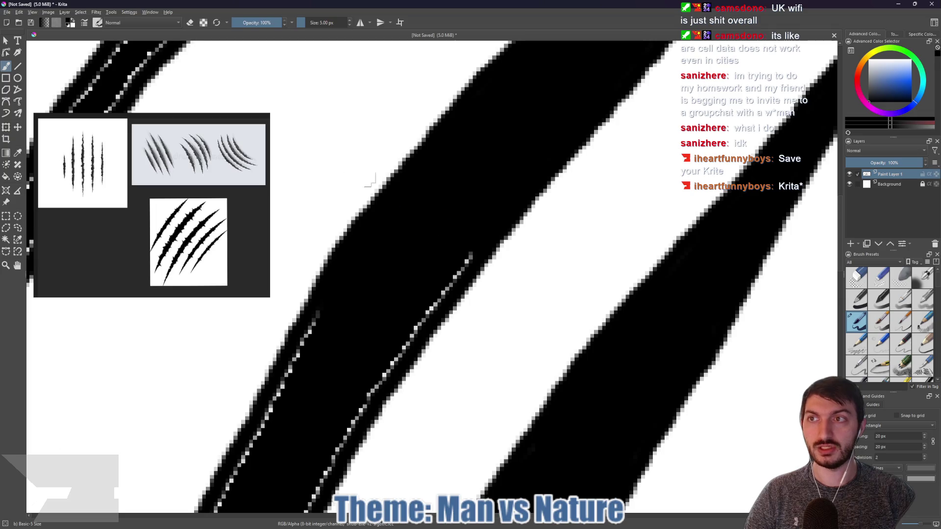
mouse_move(475, 234)
mouse_down()
mouse_move(430, 308)
mouse_move(376, 368)
mouse_move(436, 286)
mouse_up()
drag(371, 386, 412, 325)
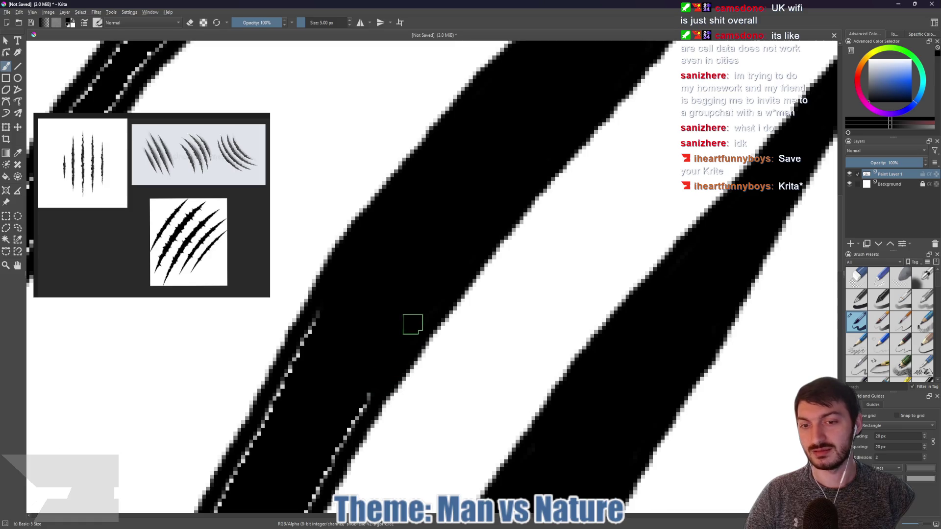
- Blacken the speckled edge line further up the slash until it reads solid
mouse_move(356, 348)
mouse_down()
mouse_move(578, 64)
mouse_move(542, 105)
mouse_move(479, 98)
mouse_up()
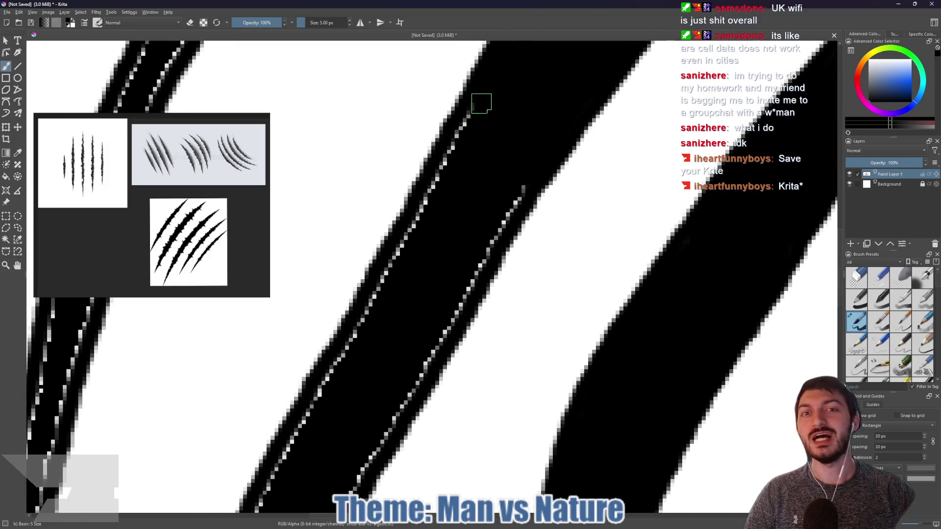
drag(451, 147, 352, 360)
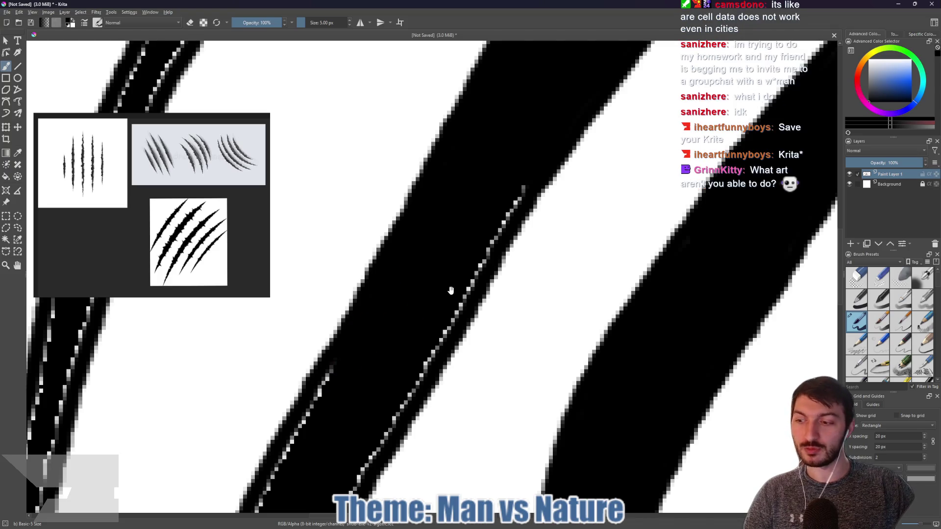
drag(451, 291, 408, 230)
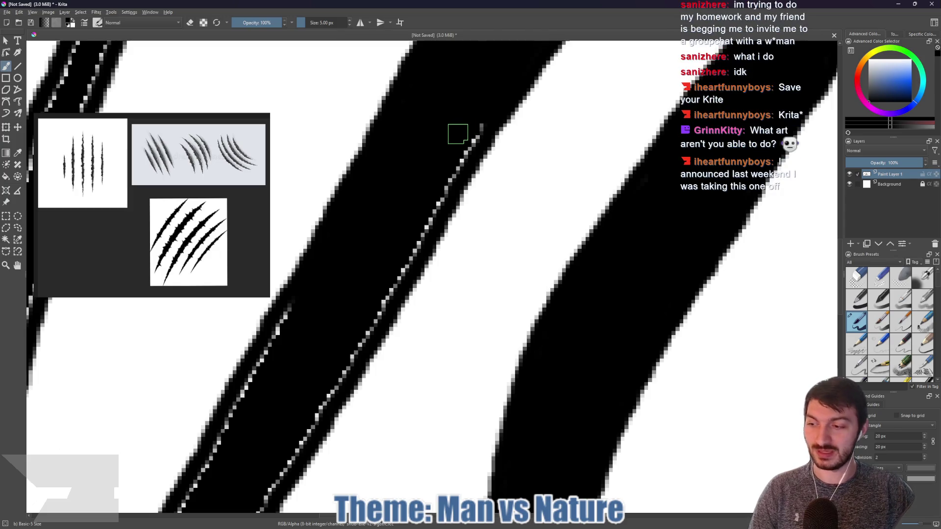
mouse_move(490, 112)
mouse_down()
mouse_move(400, 281)
mouse_move(428, 147)
mouse_move(425, 216)
mouse_move(328, 369)
mouse_up()
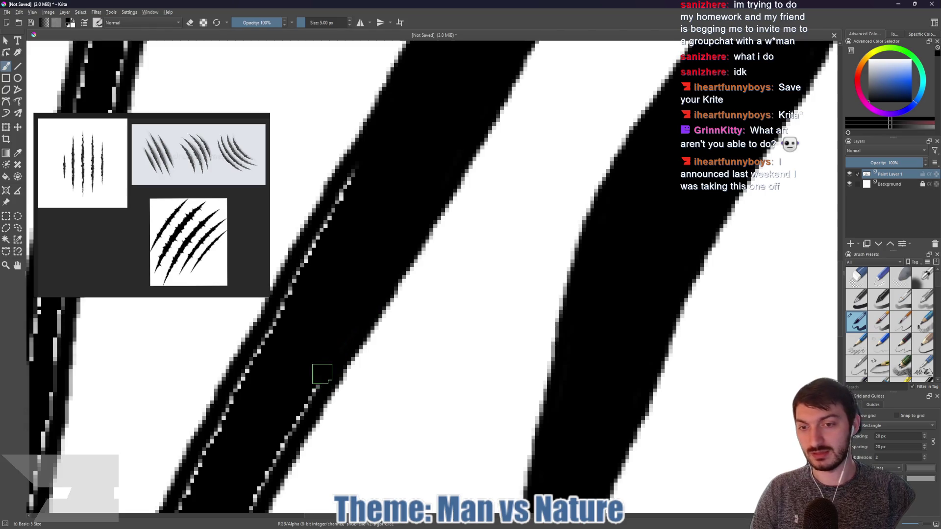
drag(295, 287, 368, 161)
mouse_move(333, 340)
mouse_down()
mouse_move(374, 256)
mouse_move(482, 112)
mouse_move(436, 152)
mouse_move(373, 270)
mouse_up()
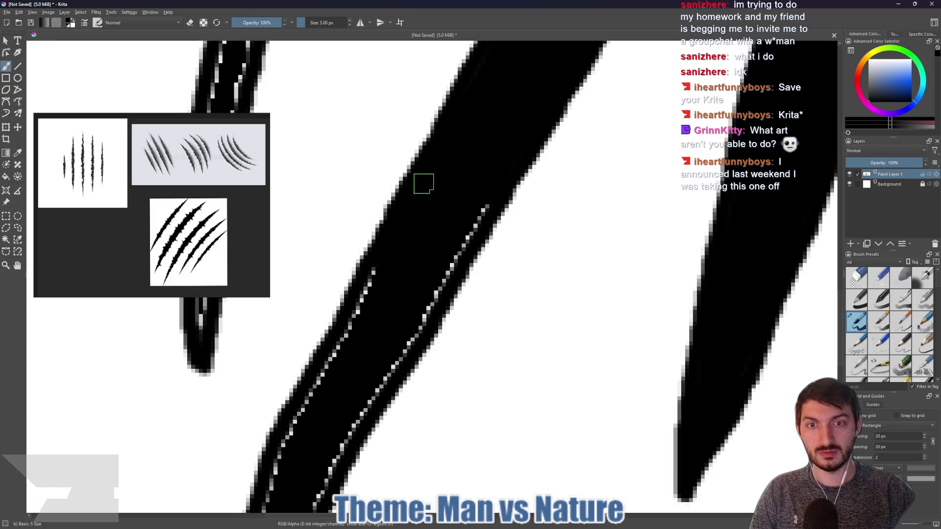
- Paint the speckled line solid black and add a jagged hooked notch to the slash
mouse_move(491, 184)
mouse_down()
mouse_move(426, 321)
mouse_move(399, 334)
mouse_move(495, 158)
mouse_up()
mouse_move(485, 86)
mouse_down()
mouse_move(397, 255)
mouse_move(374, 326)
mouse_move(426, 309)
mouse_move(466, 227)
mouse_move(510, 169)
mouse_up()
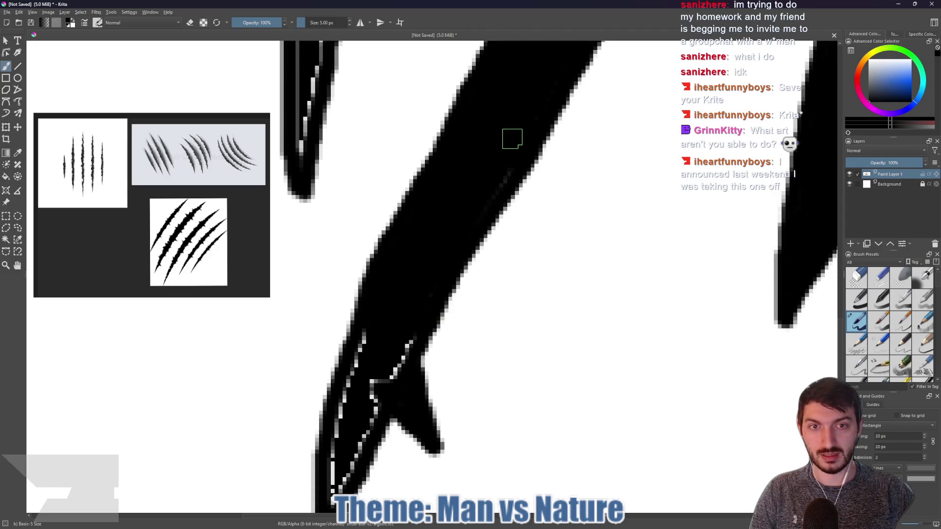
mouse_move(401, 330)
mouse_down()
mouse_move(460, 181)
mouse_move(454, 221)
mouse_move(493, 161)
mouse_move(465, 204)
mouse_move(471, 221)
mouse_move(413, 332)
mouse_move(425, 250)
mouse_move(464, 156)
mouse_up()
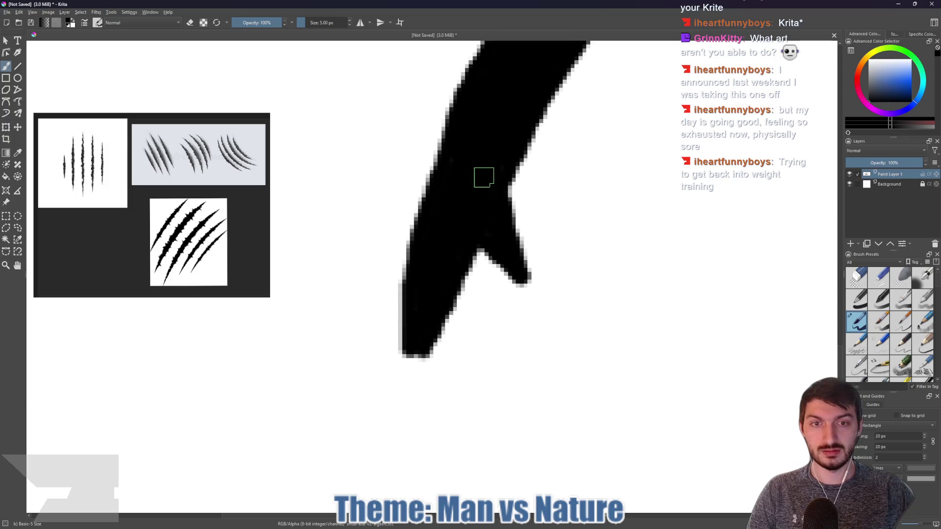
mouse_move(456, 154)
mouse_down()
mouse_move(405, 109)
mouse_move(401, 123)
mouse_move(436, 186)
mouse_move(441, 156)
mouse_move(451, 256)
mouse_move(508, 227)
mouse_move(362, 245)
mouse_move(372, 212)
mouse_move(354, 185)
mouse_move(372, 143)
mouse_move(392, 145)
mouse_move(386, 104)
mouse_move(353, 330)
mouse_move(373, 230)
mouse_move(372, 240)
mouse_up()
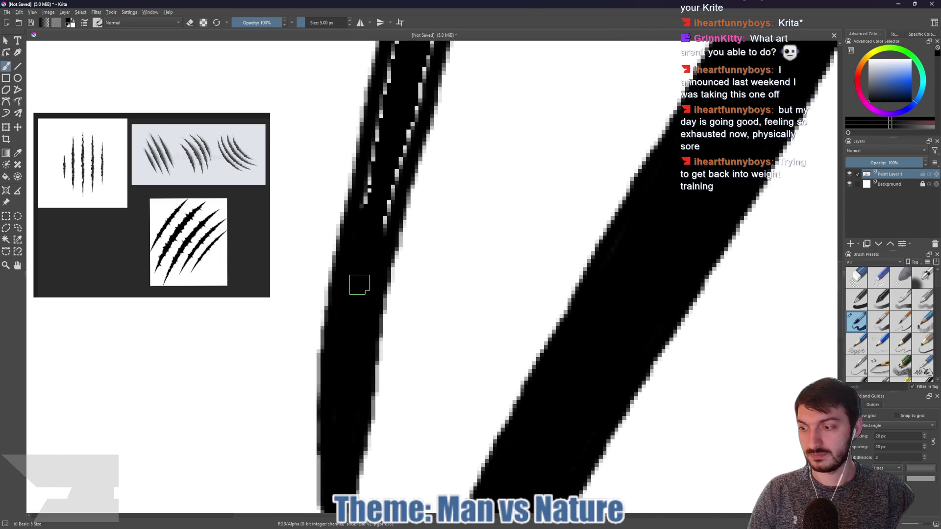
- Blacken the white specks along the left slash, including its right edge
drag(389, 241, 356, 320)
mouse_move(338, 245)
mouse_down()
mouse_move(319, 352)
mouse_move(320, 329)
mouse_move(336, 361)
mouse_move(349, 278)
mouse_move(353, 309)
mouse_move(369, 247)
mouse_up()
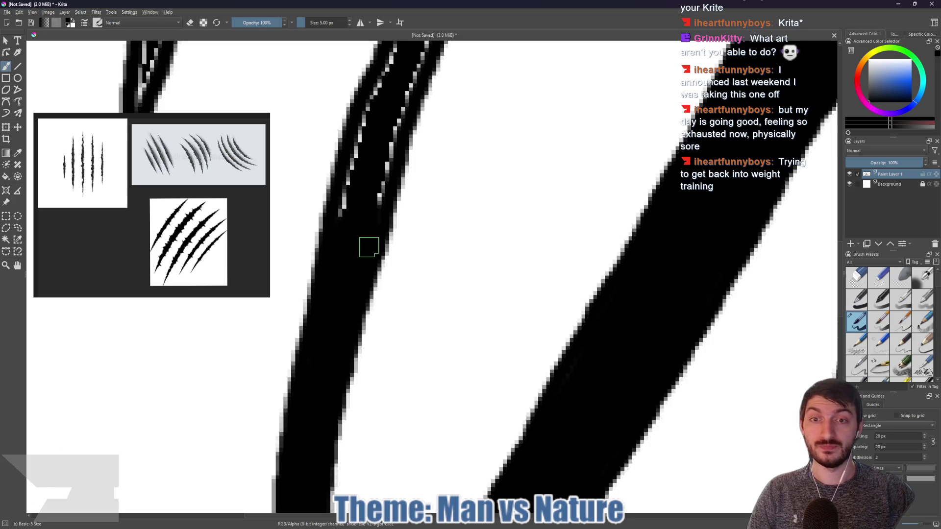
mouse_move(351, 214)
mouse_down()
mouse_move(359, 168)
mouse_move(369, 185)
mouse_move(385, 184)
mouse_move(342, 294)
mouse_move(340, 266)
mouse_move(370, 244)
mouse_move(363, 293)
mouse_up()
mouse_move(387, 199)
mouse_down()
mouse_move(411, 152)
mouse_move(384, 210)
mouse_move(370, 191)
mouse_move(417, 156)
mouse_move(408, 155)
mouse_move(333, 314)
mouse_move(354, 254)
mouse_up()
mouse_move(333, 296)
mouse_down()
mouse_move(363, 296)
mouse_move(370, 258)
mouse_move(361, 252)
mouse_move(398, 179)
mouse_move(403, 227)
mouse_move(460, 99)
mouse_move(460, 138)
mouse_up()
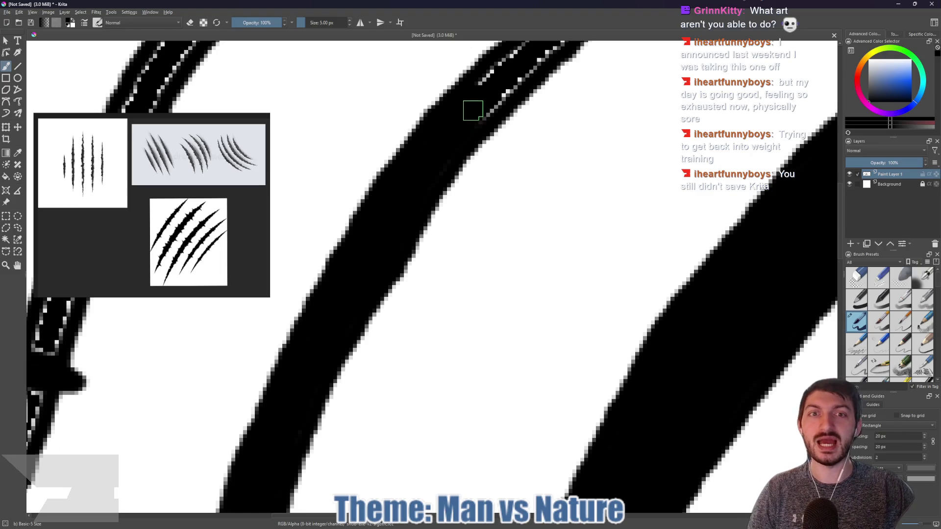
scroll(473, 111, right, 3)
mouse_move(315, 315)
mouse_down()
mouse_move(305, 309)
mouse_move(319, 326)
mouse_move(395, 248)
mouse_move(427, 208)
mouse_move(375, 253)
mouse_move(424, 202)
mouse_move(450, 191)
mouse_move(519, 116)
mouse_move(504, 137)
mouse_up()
scroll(505, 137, up, 3)
mouse_move(362, 275)
mouse_down()
mouse_move(399, 234)
mouse_move(405, 211)
mouse_move(525, 155)
mouse_move(463, 193)
mouse_up()
- Fill the remaining white specks and the white dashes in the sword-like stroke with black
scroll(435, 210, down, 3)
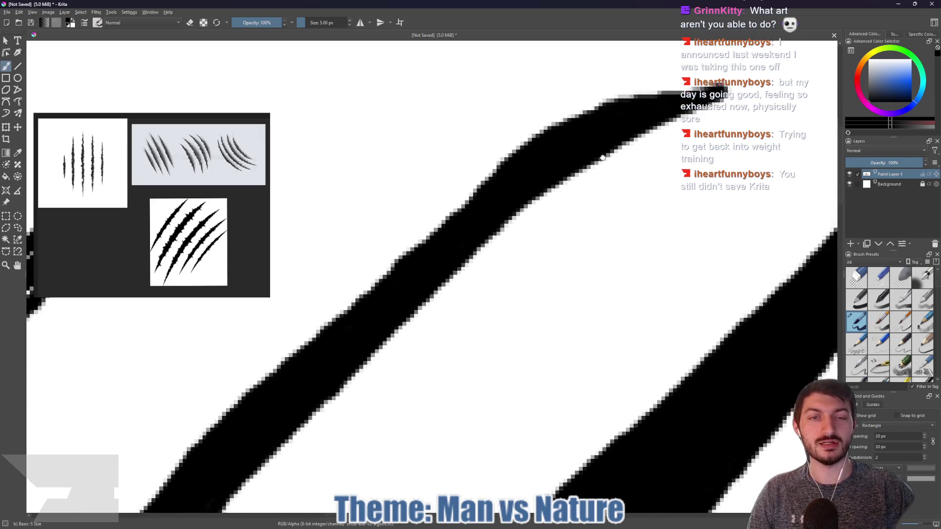
scroll(336, 249, up, 3)
mouse_move(588, 93)
mouse_down()
mouse_move(450, 193)
mouse_move(466, 210)
mouse_move(452, 221)
mouse_move(441, 217)
mouse_up()
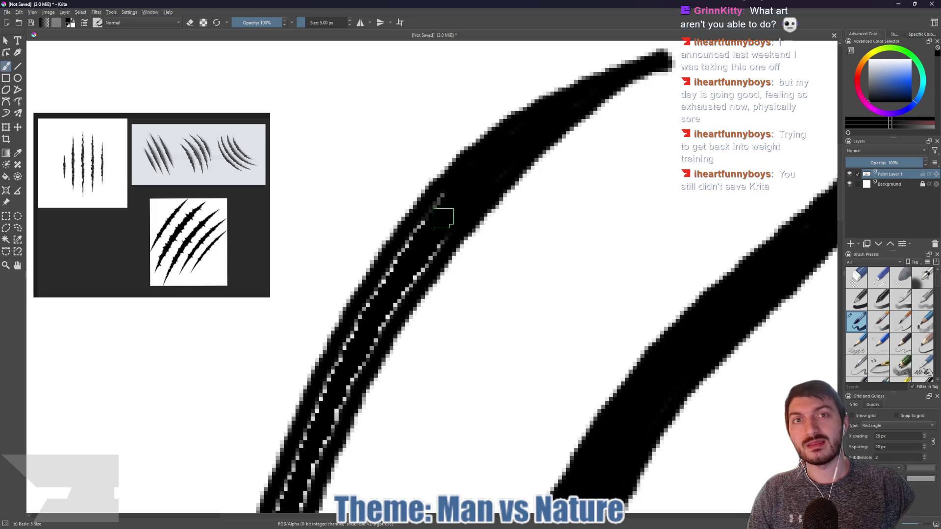
mouse_move(438, 221)
mouse_down()
mouse_move(467, 158)
mouse_move(447, 197)
mouse_move(471, 184)
mouse_up()
mouse_move(427, 216)
mouse_down()
mouse_move(390, 257)
mouse_move(406, 218)
mouse_move(387, 306)
mouse_move(374, 298)
mouse_move(424, 202)
mouse_up()
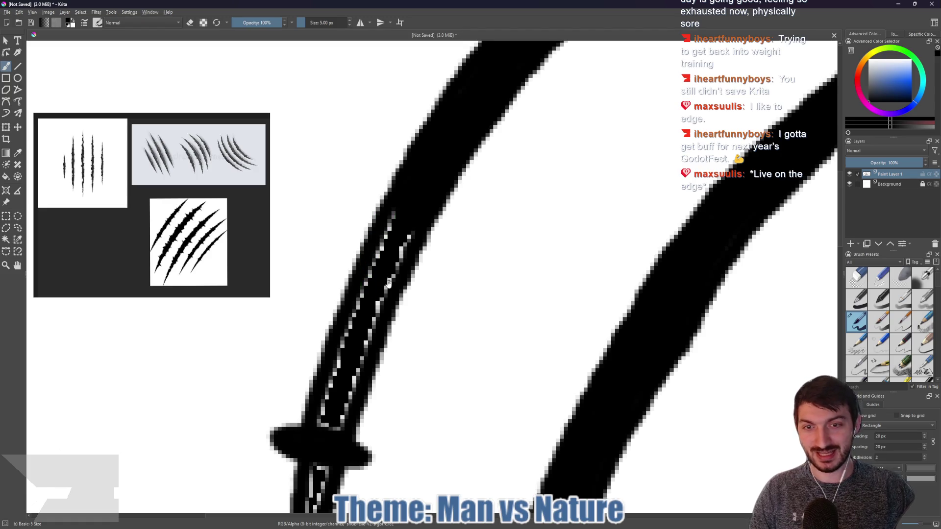
scroll(371, 267, down, 3)
mouse_move(398, 148)
mouse_down()
mouse_move(406, 132)
mouse_move(369, 204)
mouse_move(361, 199)
mouse_move(339, 287)
mouse_move(353, 280)
mouse_move(318, 328)
mouse_move(333, 289)
mouse_move(300, 362)
mouse_move(297, 450)
mouse_move(395, 212)
mouse_move(494, 367)
mouse_move(435, 277)
mouse_move(540, 330)
mouse_move(381, 135)
mouse_move(460, 253)
mouse_up()
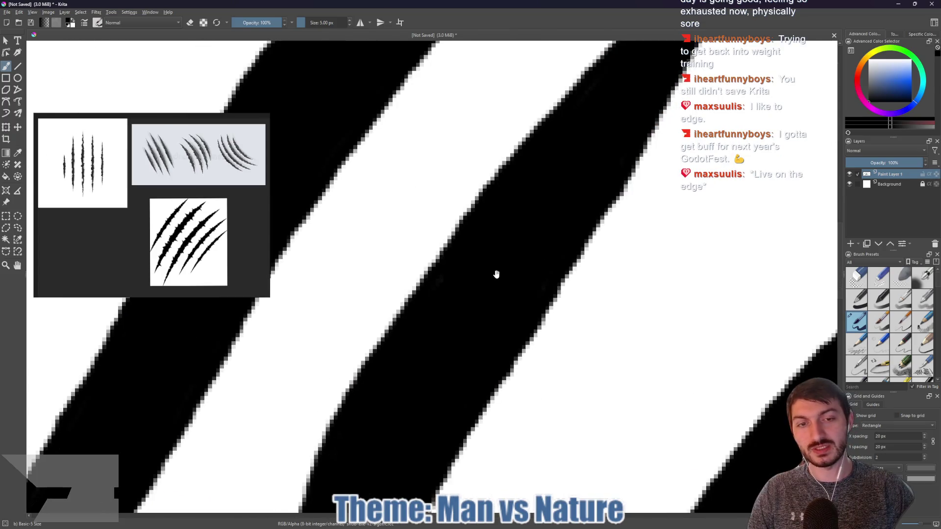
scroll(542, 277, down, 3)
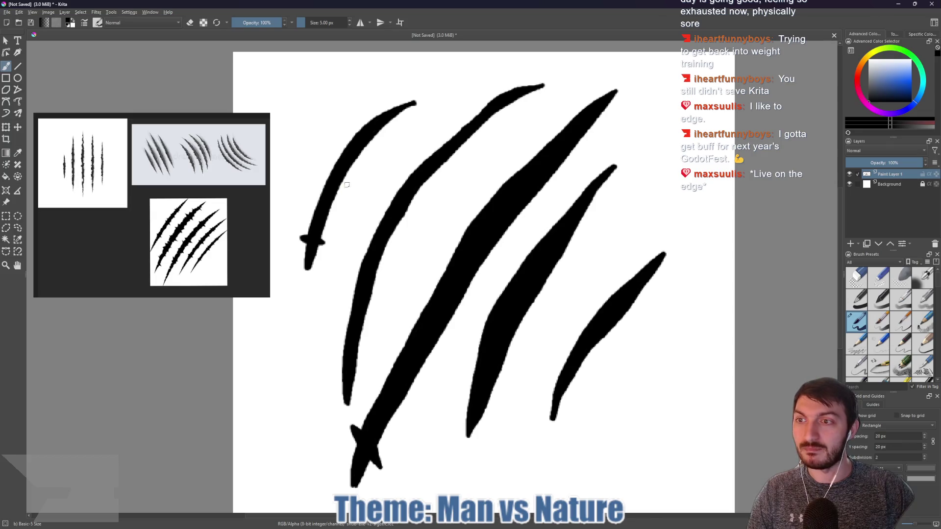
- Dab small spurs onto the first claw stroke and notches on both edges of the large stroke
mouse_move(358, 131)
mouse_down()
mouse_move(345, 135)
mouse_move(357, 136)
mouse_up()
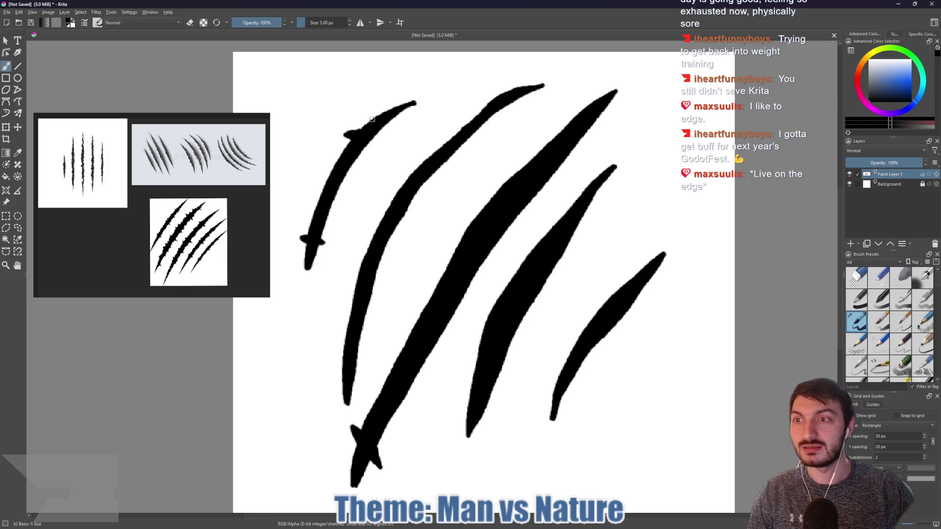
drag(397, 109, 399, 109)
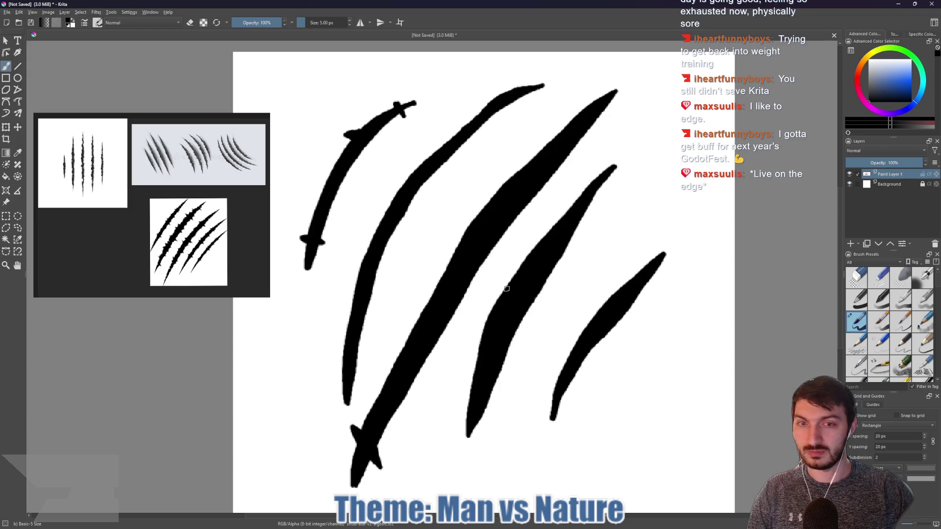
drag(457, 253, 444, 264)
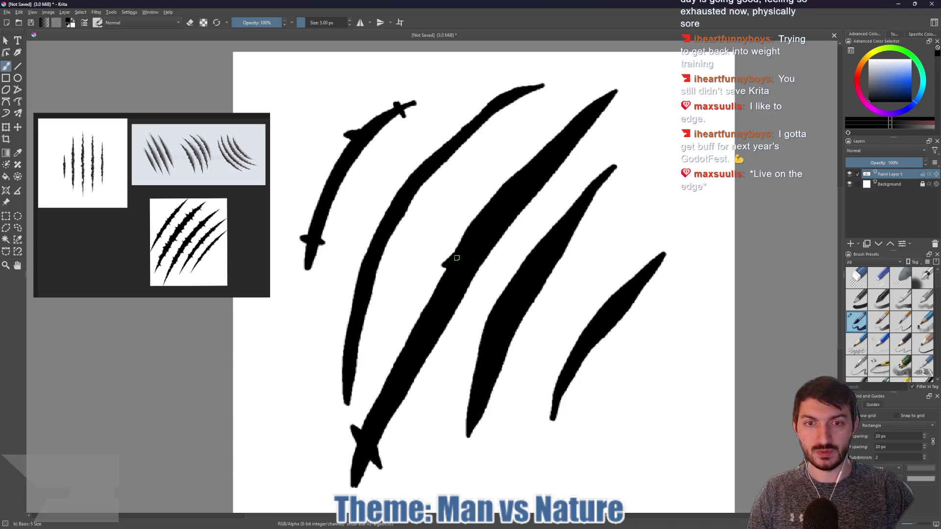
drag(497, 249, 486, 259)
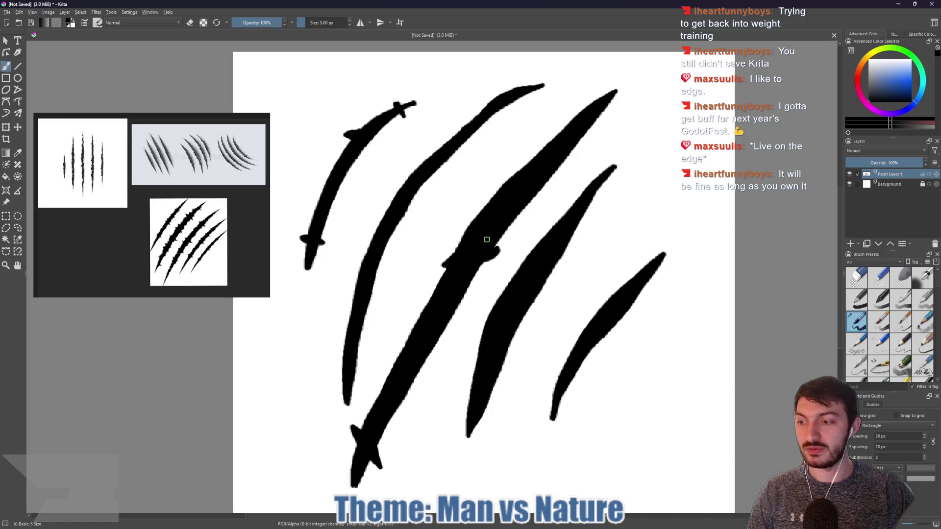
- Add a notch extending outward from the second claw's left edge
mouse_move(399, 204)
mouse_down()
mouse_move(474, 171)
mouse_move(467, 199)
mouse_up()
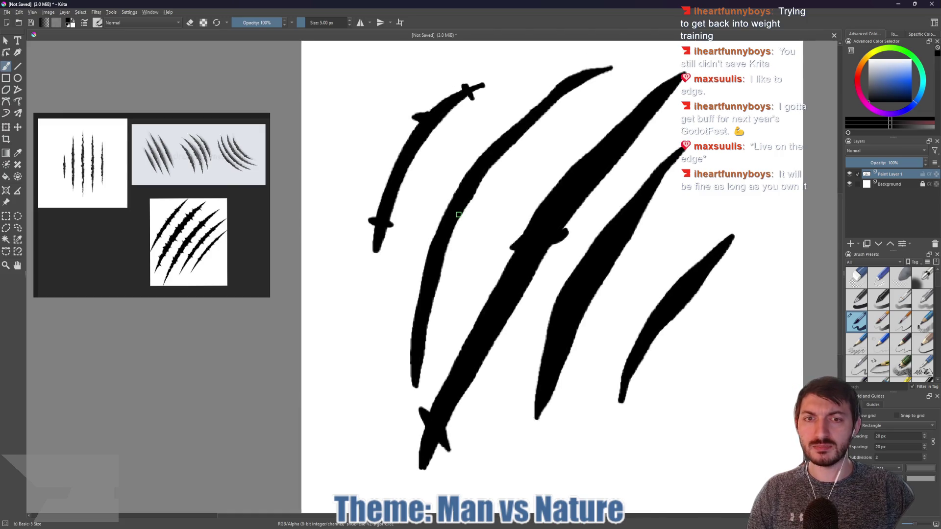
click(441, 214)
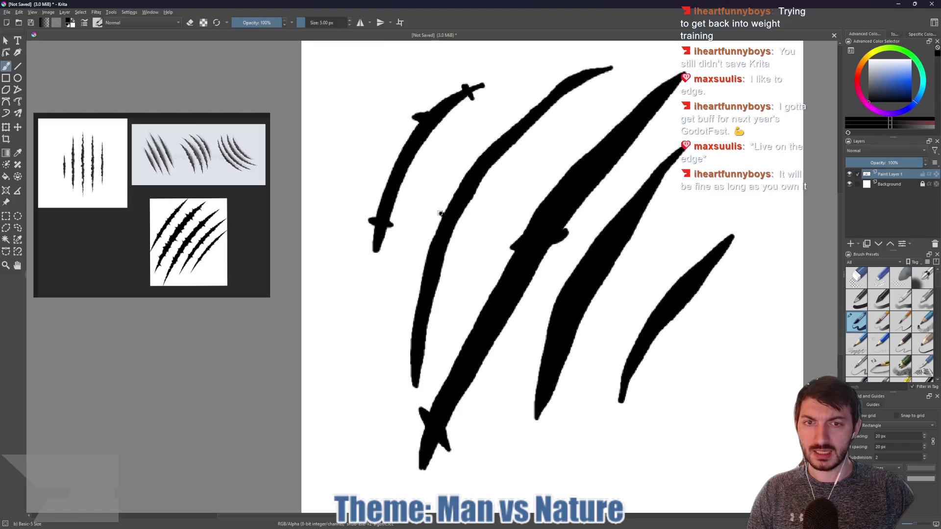
drag(456, 217, 467, 218)
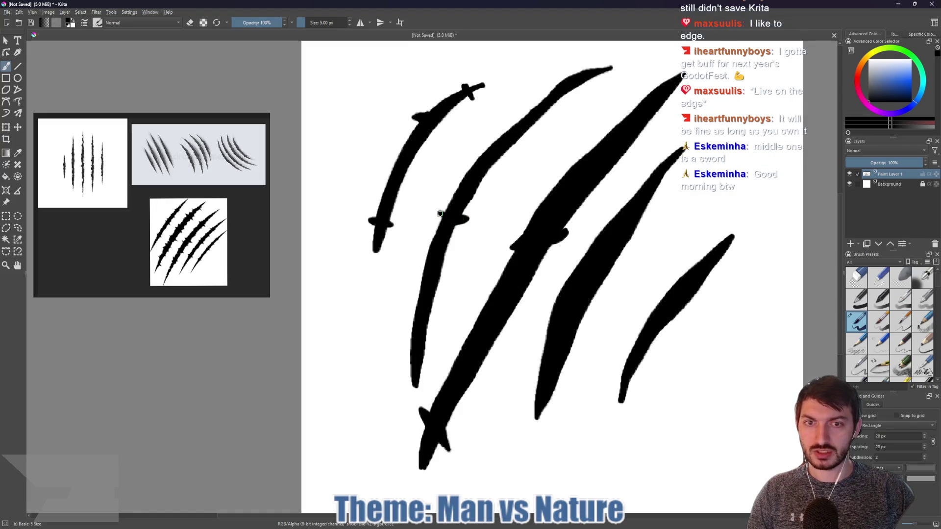
drag(457, 212, 446, 236)
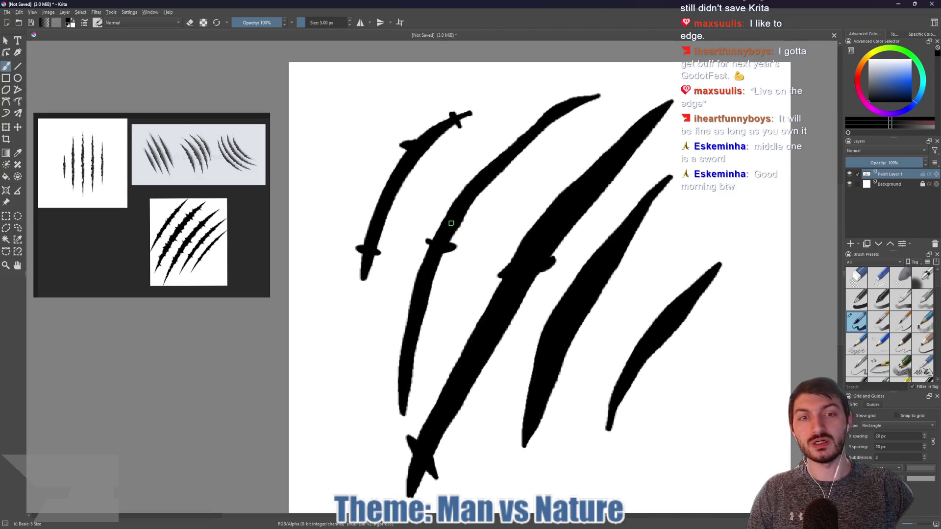
mouse_move(598, 181)
mouse_down()
mouse_move(520, 232)
mouse_move(504, 221)
mouse_move(540, 243)
mouse_up()
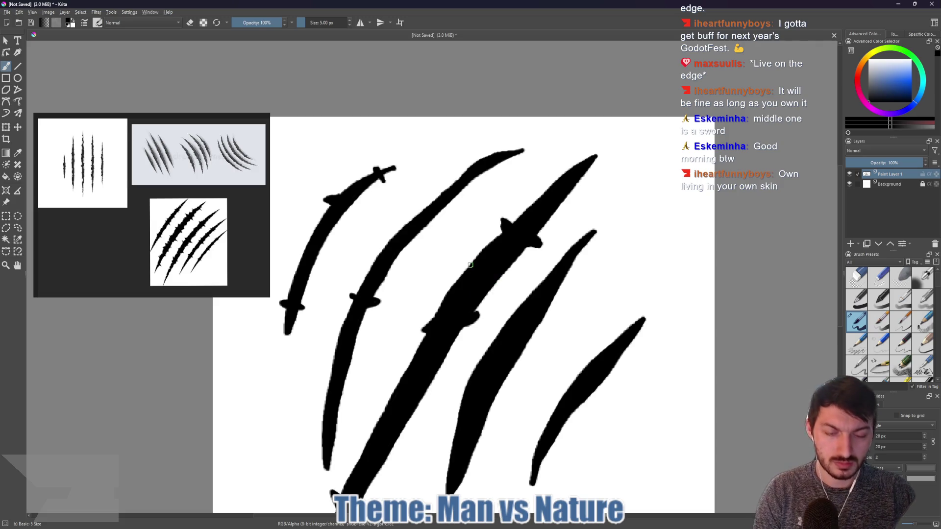
- Shrink the brush and add small notches and bumps along the rightmost claw slash's edges
key(bracketleft)
key(bracketleft)
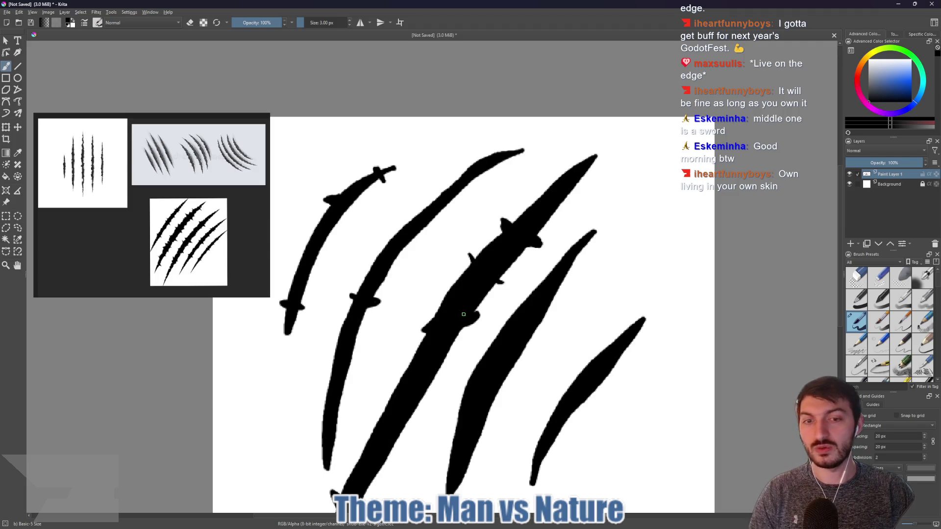
mouse_move(348, 279)
mouse_down()
mouse_move(393, 202)
mouse_move(440, 225)
mouse_up()
drag(505, 188, 466, 229)
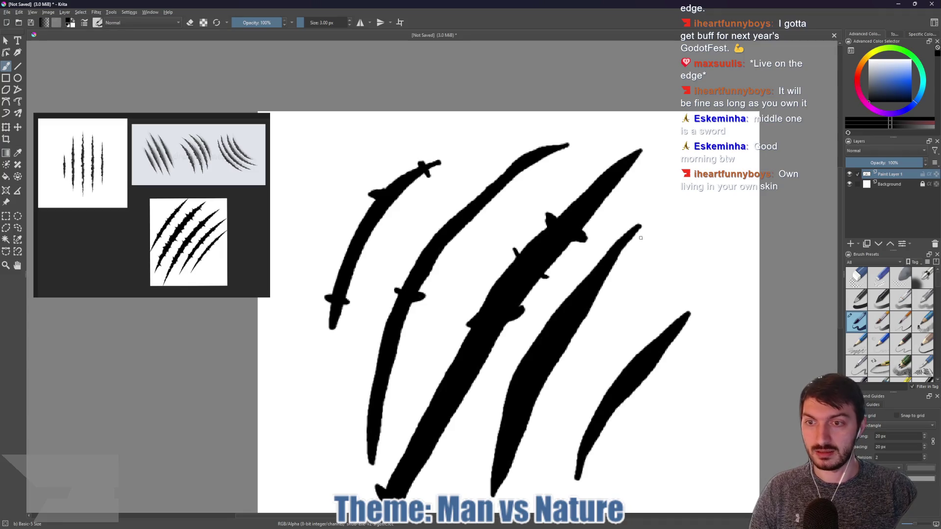
drag(592, 334, 553, 165)
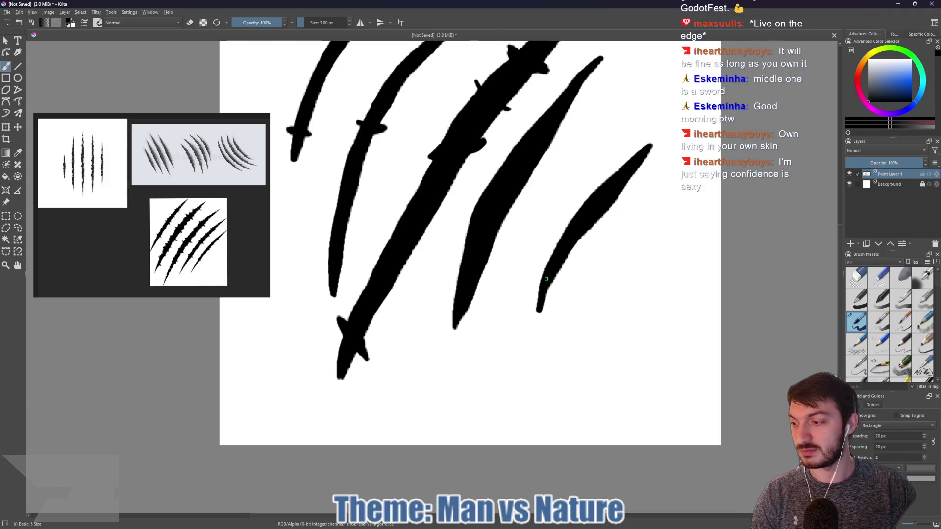
key(bracketright)
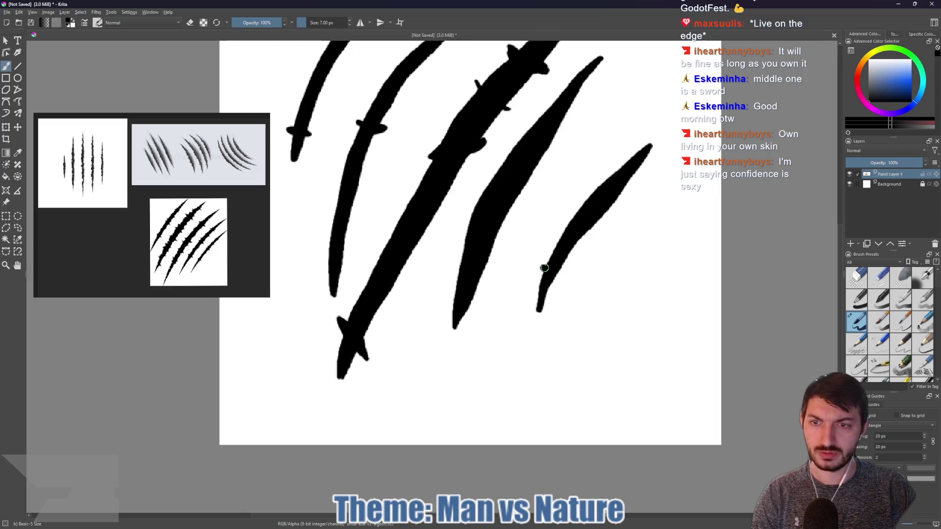
drag(551, 268, 556, 274)
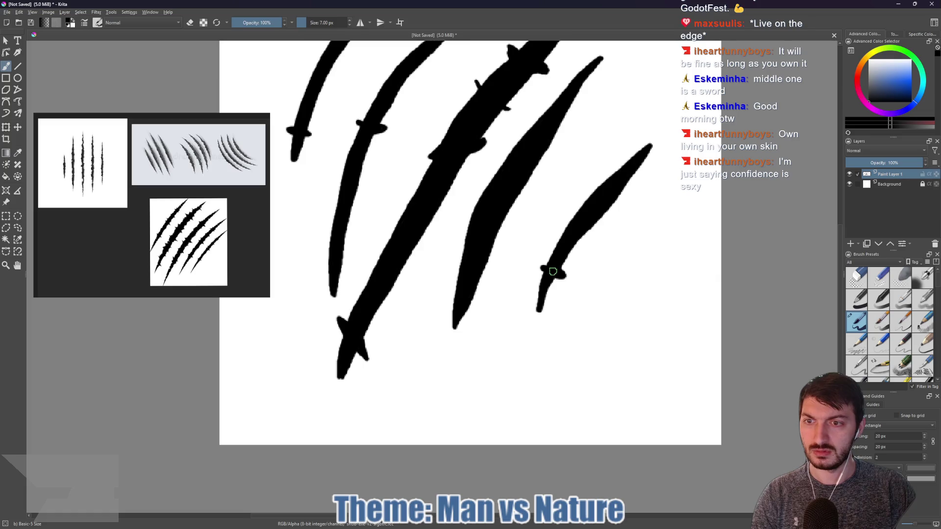
drag(572, 228, 568, 219)
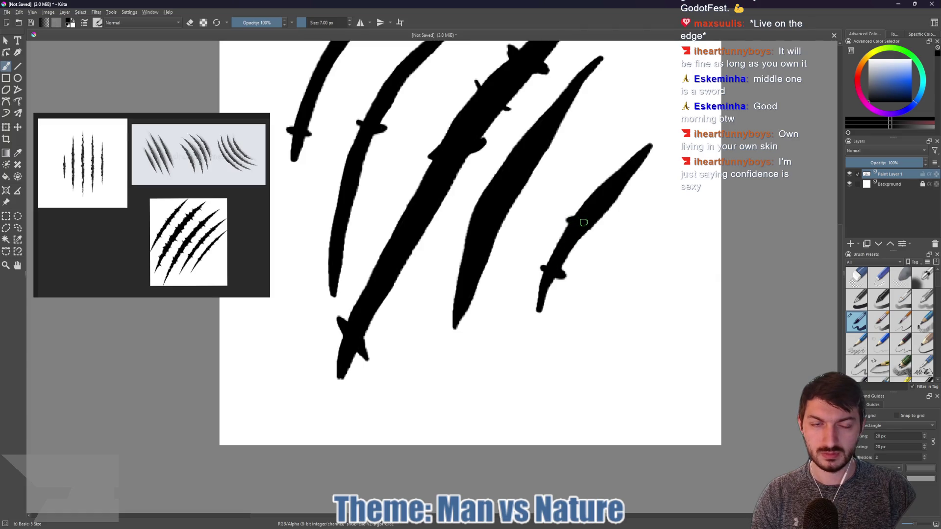
key(bracketleft)
drag(588, 224, 596, 229)
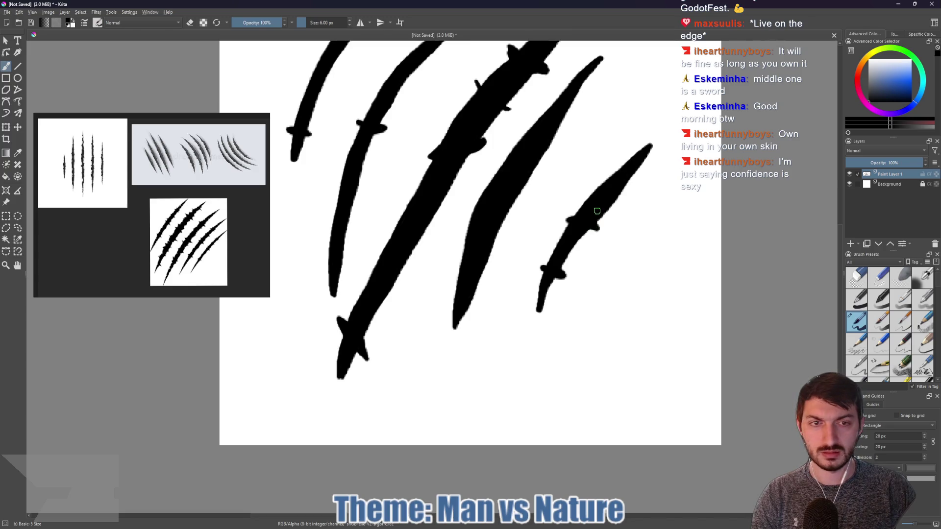
mouse_move(609, 179)
mouse_down()
mouse_move(624, 194)
mouse_move(622, 182)
mouse_move(638, 179)
mouse_move(635, 167)
mouse_up()
scroll(574, 233, down, 4)
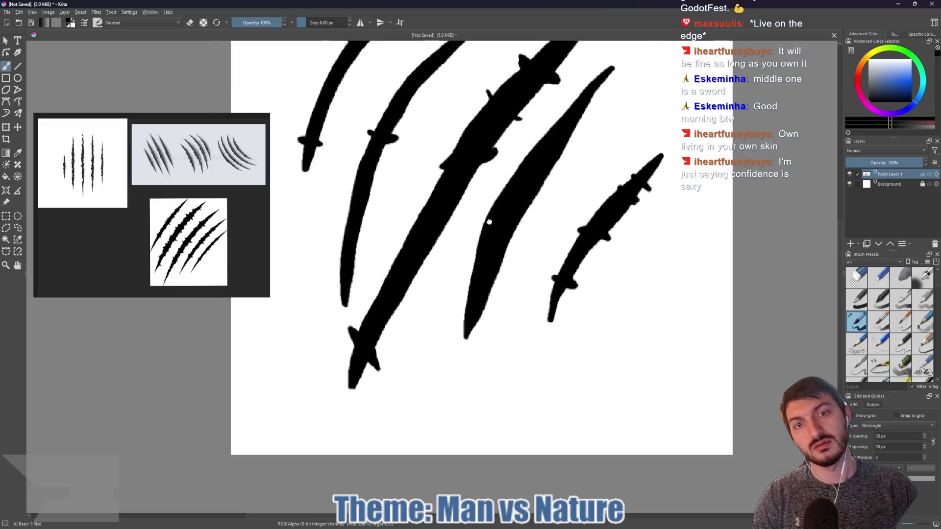
- Add small spikes along the middle claw's upper-left, lower-right and right edges
scroll(585, 237, up, 3)
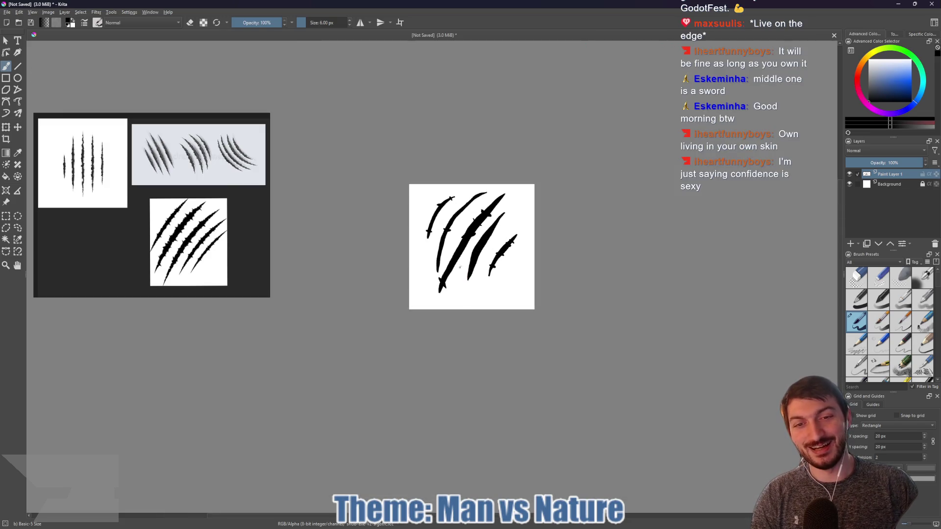
scroll(447, 268, up, 2)
scroll(448, 267, up, 2)
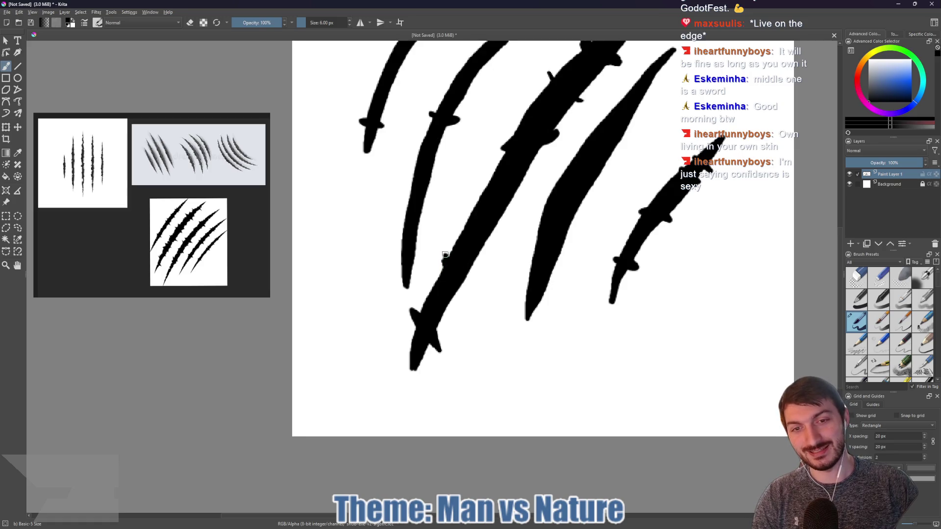
mouse_move(455, 271)
mouse_down()
mouse_move(468, 285)
mouse_move(466, 273)
mouse_up()
mouse_move(467, 216)
mouse_down()
mouse_move(490, 245)
mouse_move(489, 230)
mouse_up()
drag(492, 192, 489, 191)
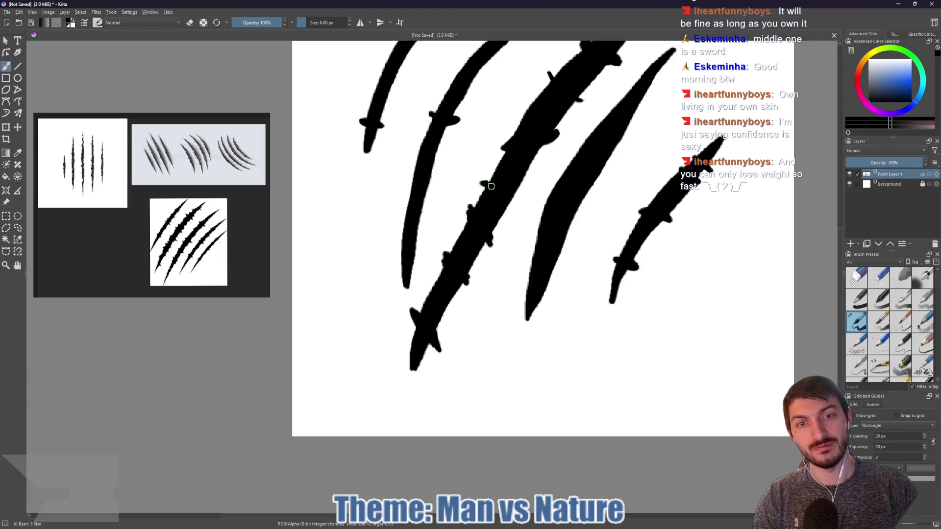
drag(512, 191, 519, 193)
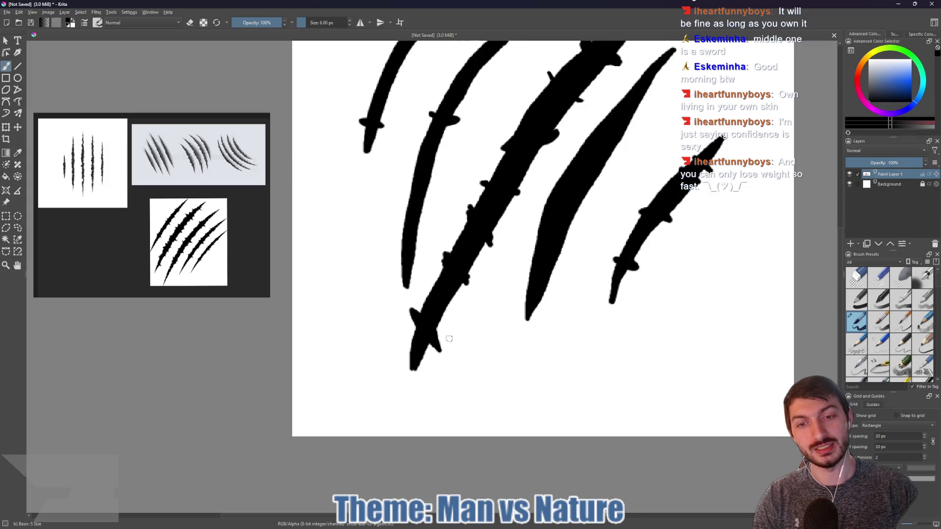
- Fit the image in view, switch the brush to eraser mode and reset the colour to black
key(1)
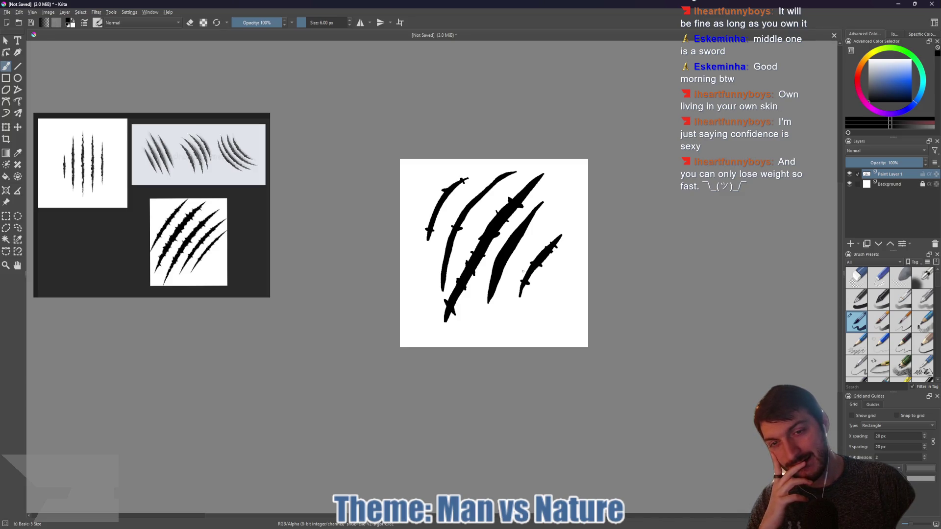
click(870, 61)
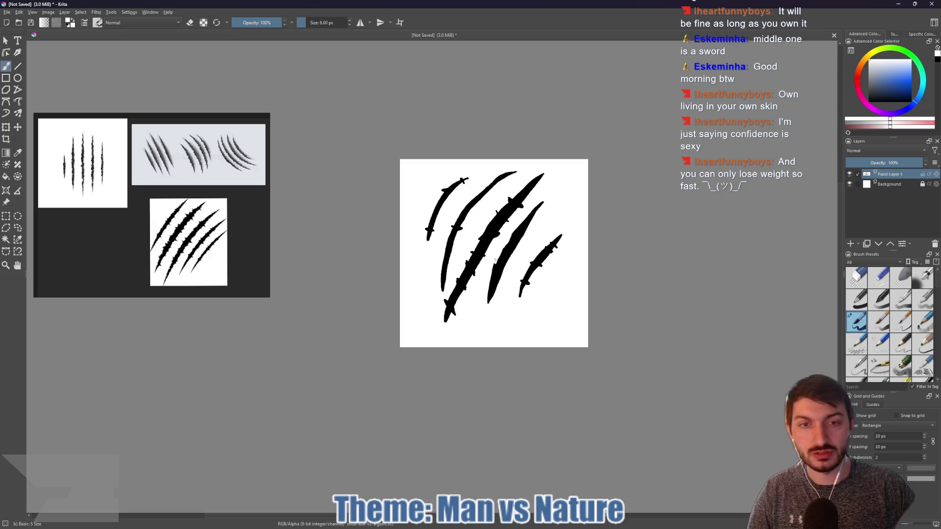
key(e)
key(e)
key(d)
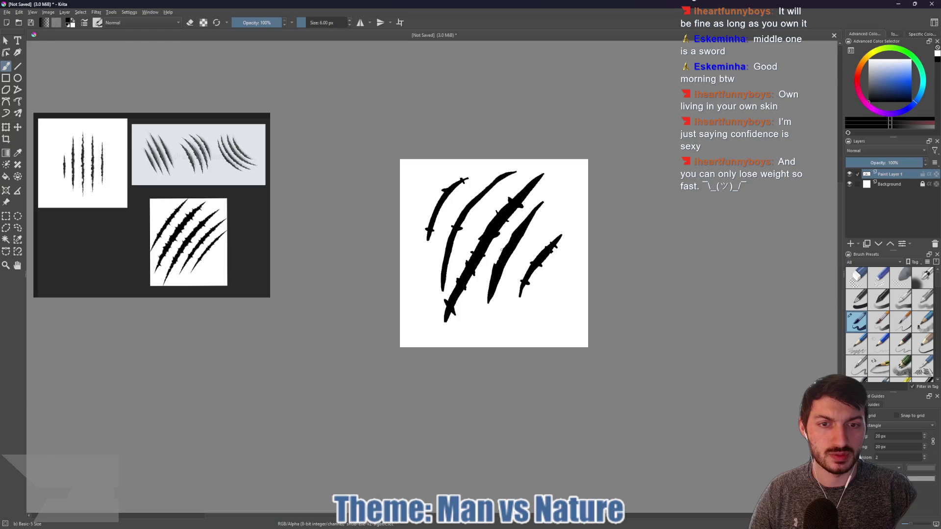
- Turn the eraser on at 12 px and erase a slash tip into a sharper point
key(e)
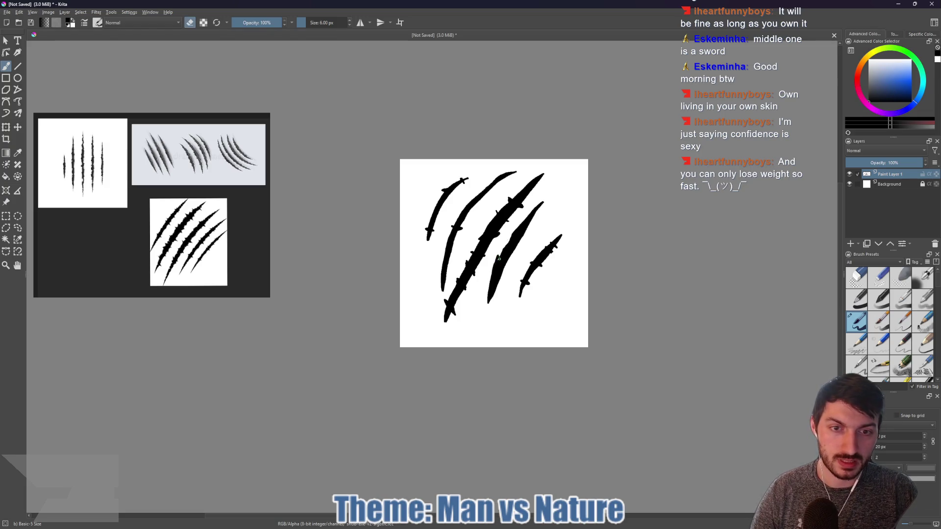
key(bracketright)
key(bracketright)
key(bracketright)
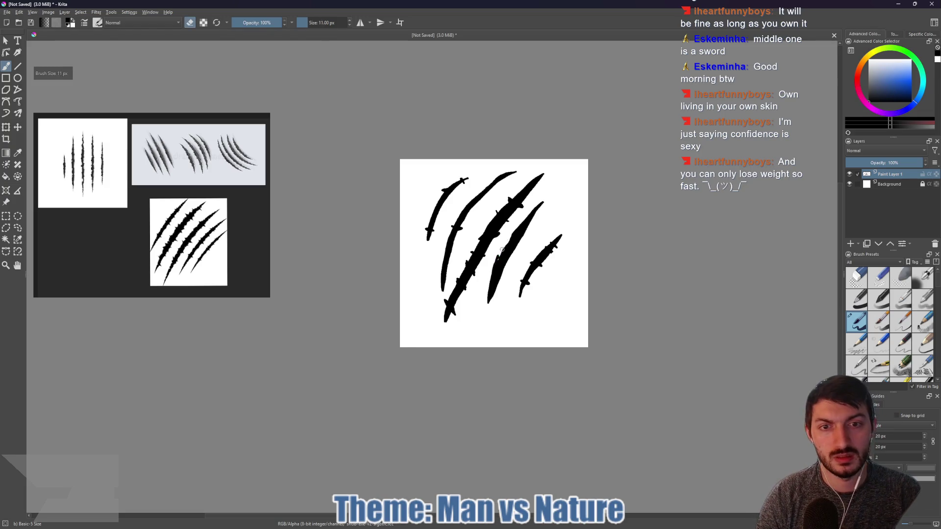
scroll(498, 254, up, 5)
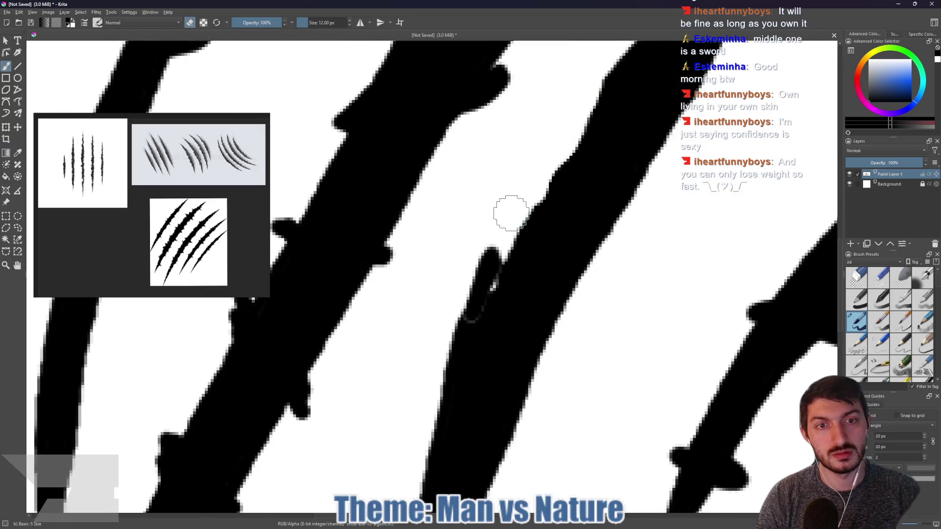
drag(504, 220, 444, 354)
drag(437, 362, 452, 195)
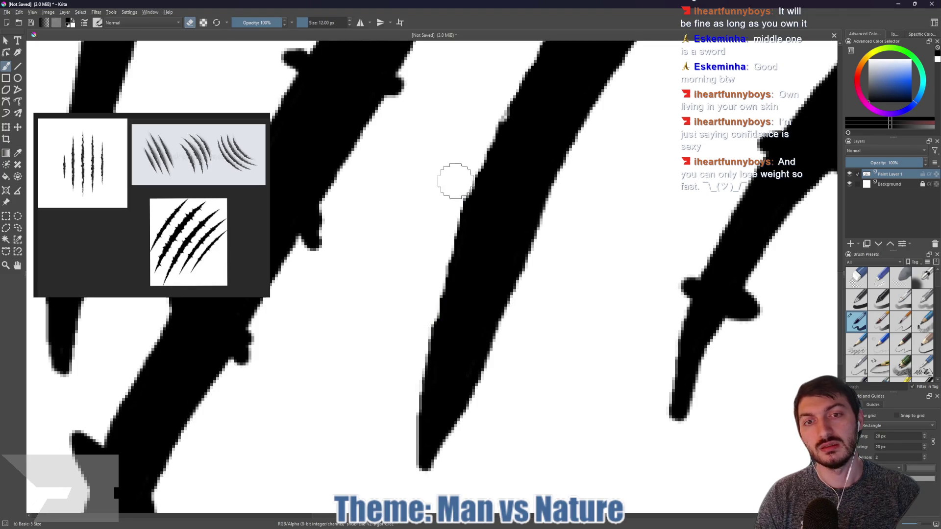
scroll(445, 199, down, 8)
scroll(450, 196, up, 7)
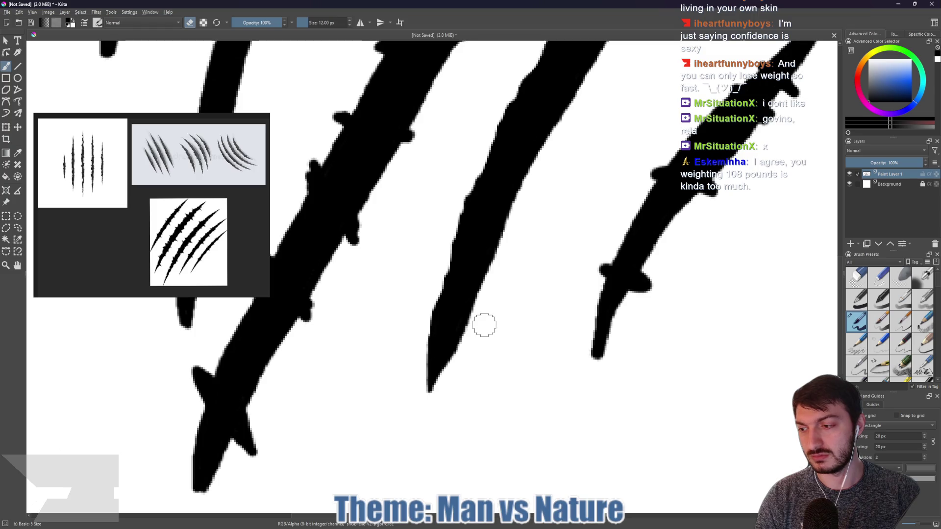
- Shave down the third slash's edge with a 9 px eraser, then shrink it to 6 px
key(space)
scroll(391, 307, down, 4)
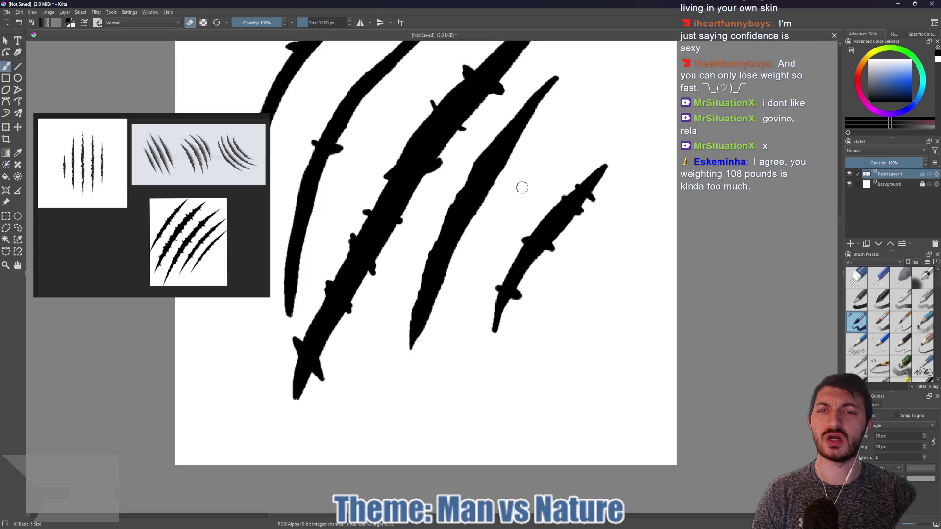
drag(536, 152, 497, 226)
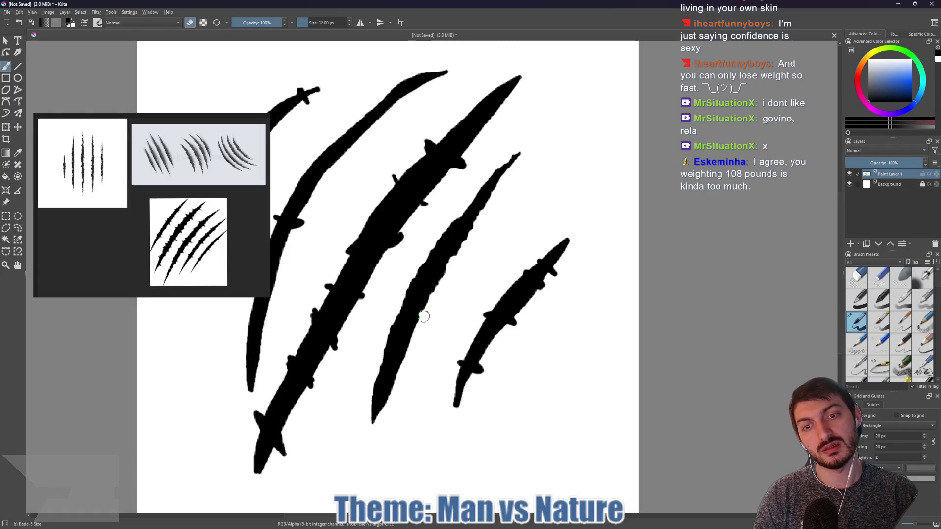
key(bracketleft)
key(bracketleft)
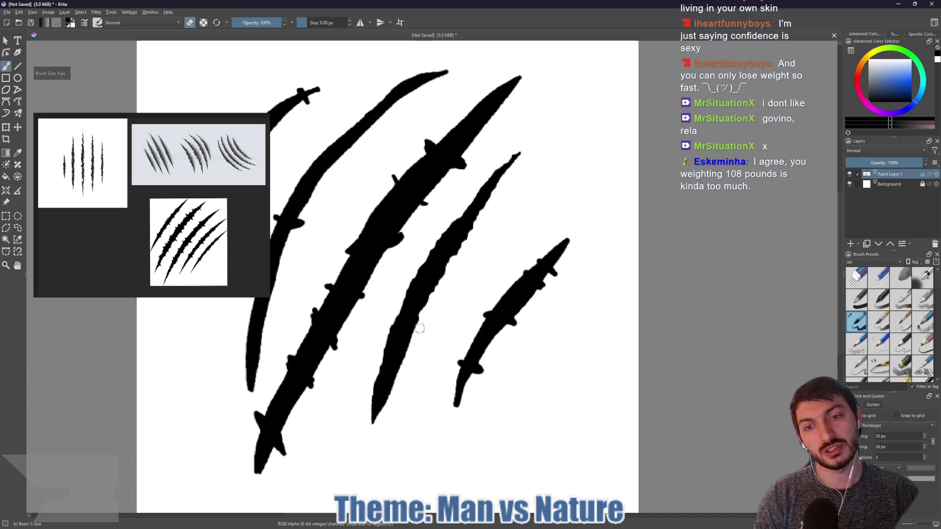
drag(418, 327, 386, 415)
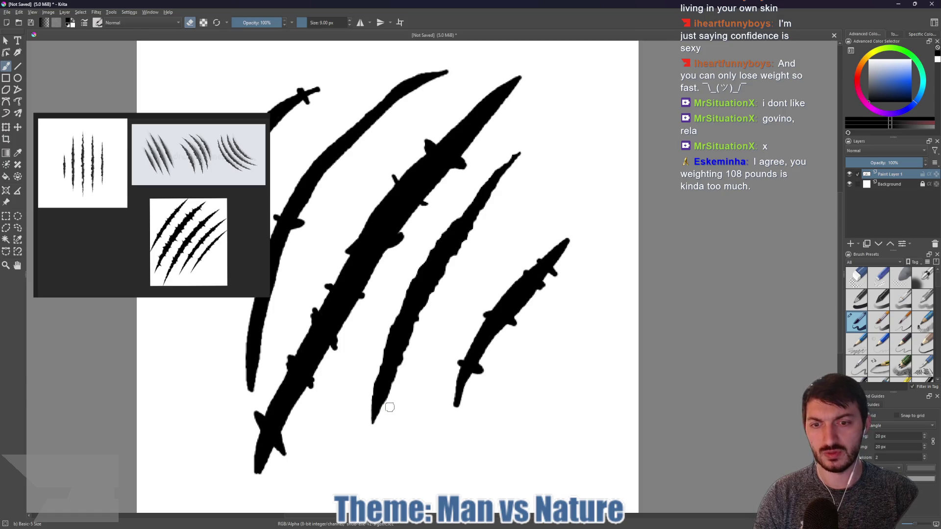
key(bracketleft)
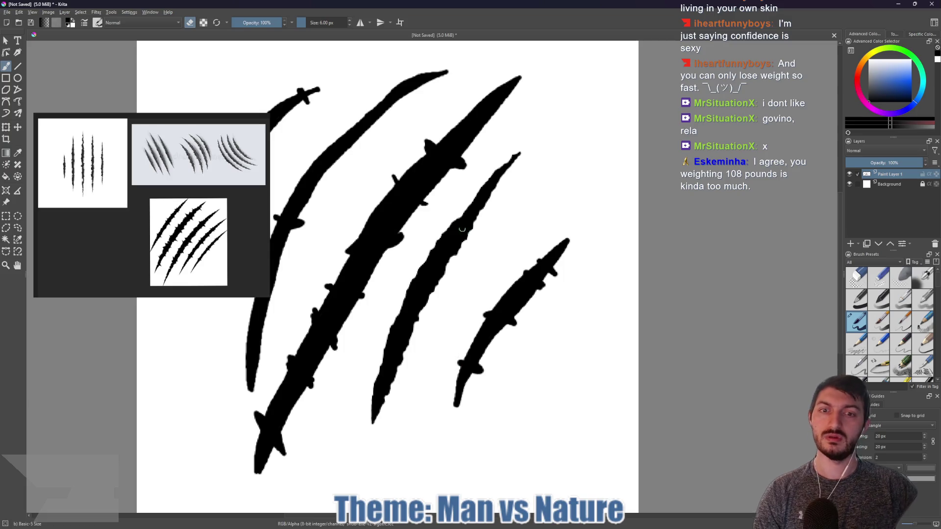
scroll(435, 267, down, 4)
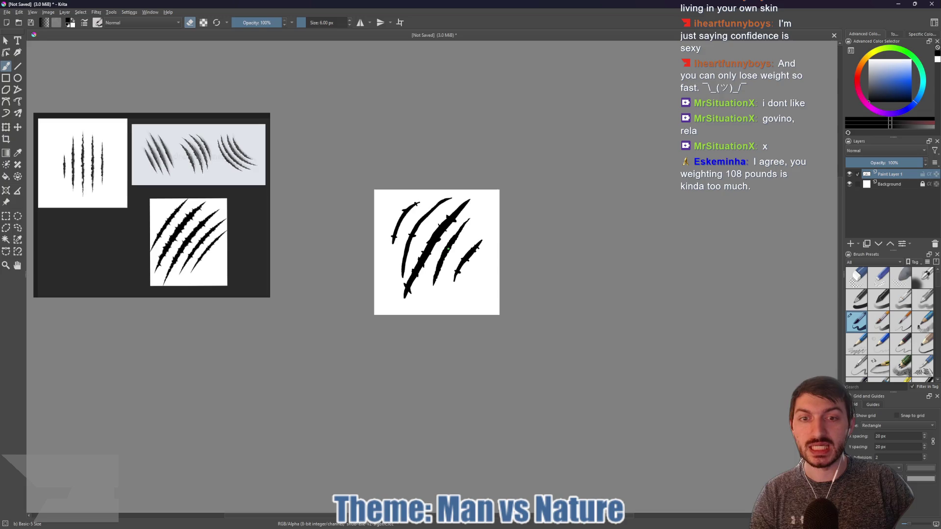
- With a 5 px eraser, trim the rightmost slash's lower tip into a narrower point
scroll(480, 253, up, 4)
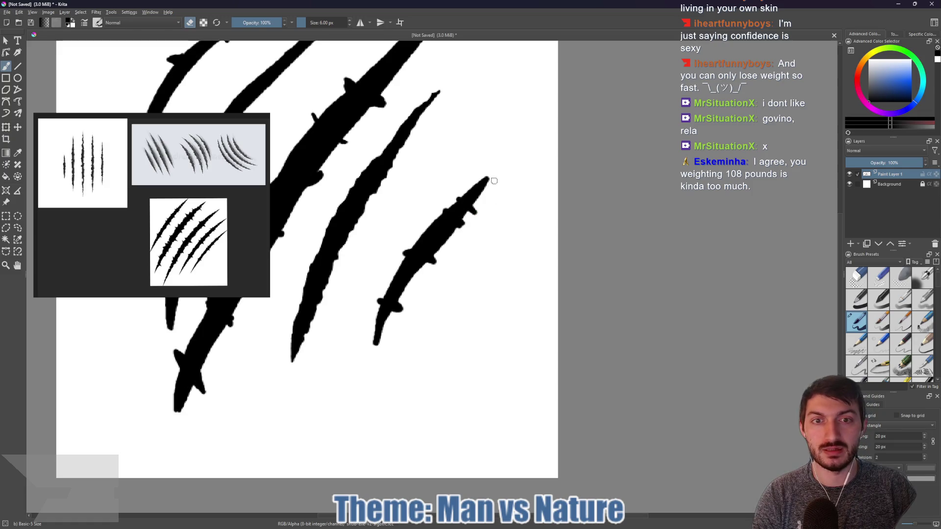
key(bracketleft)
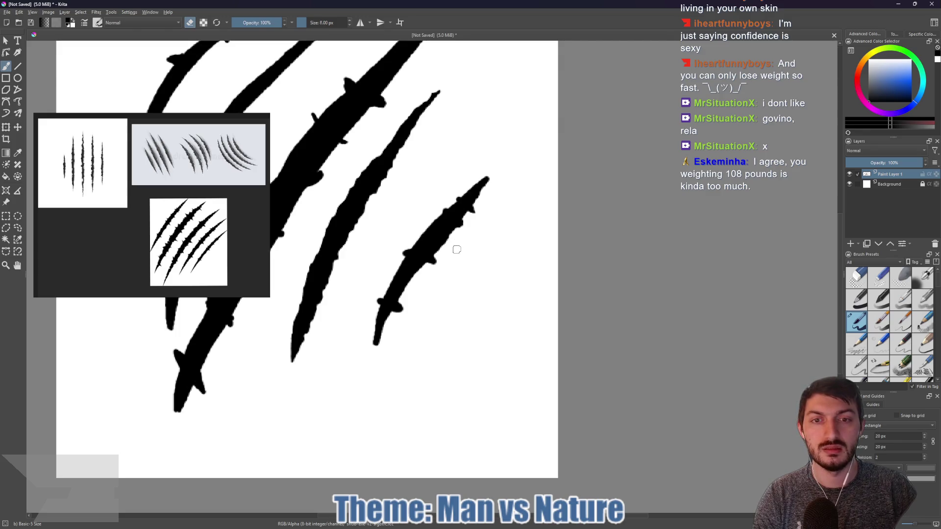
key(bracketleft)
key(bracketleft)
key(bracketleft)
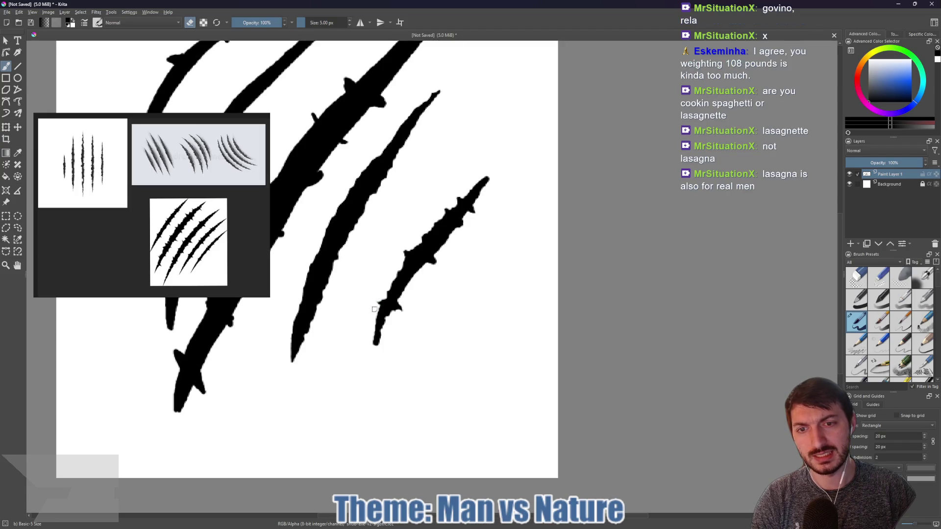
scroll(375, 316, down, 3)
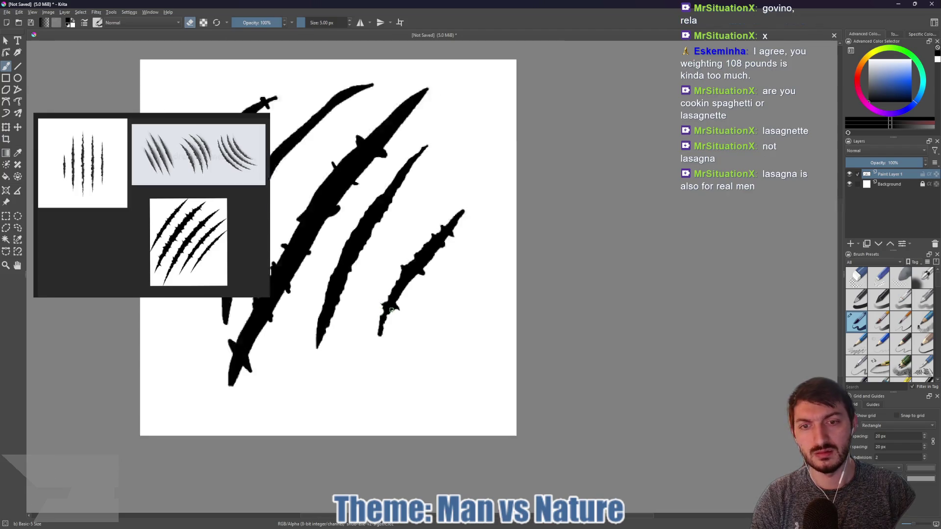
scroll(412, 346, up, 6)
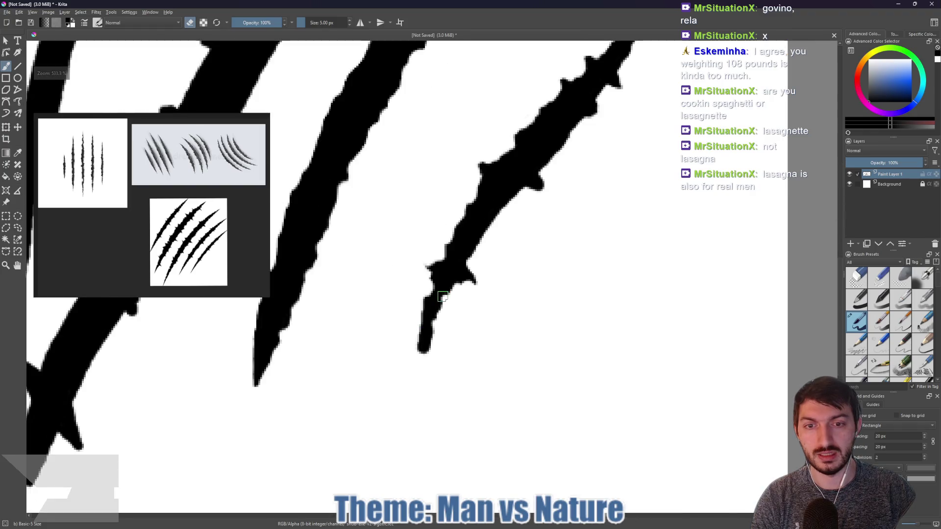
key(e)
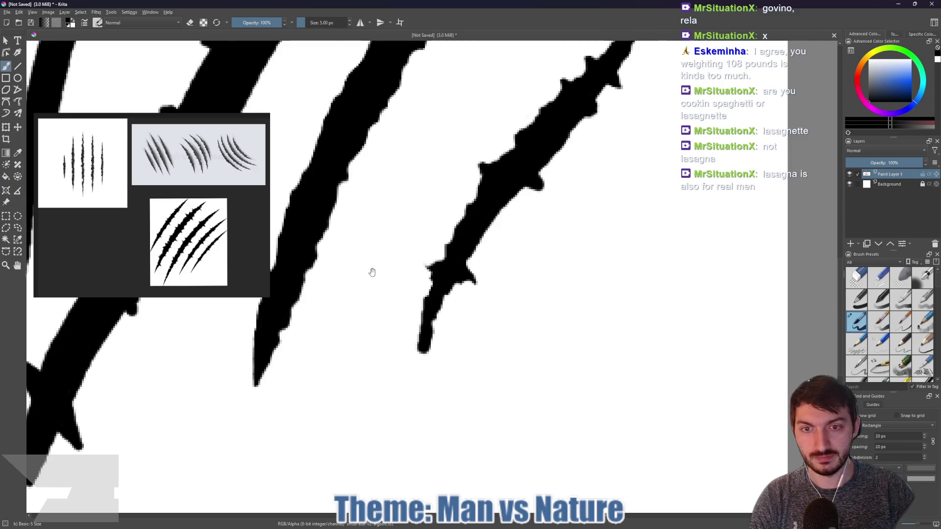
scroll(370, 271, down, 3)
key(e)
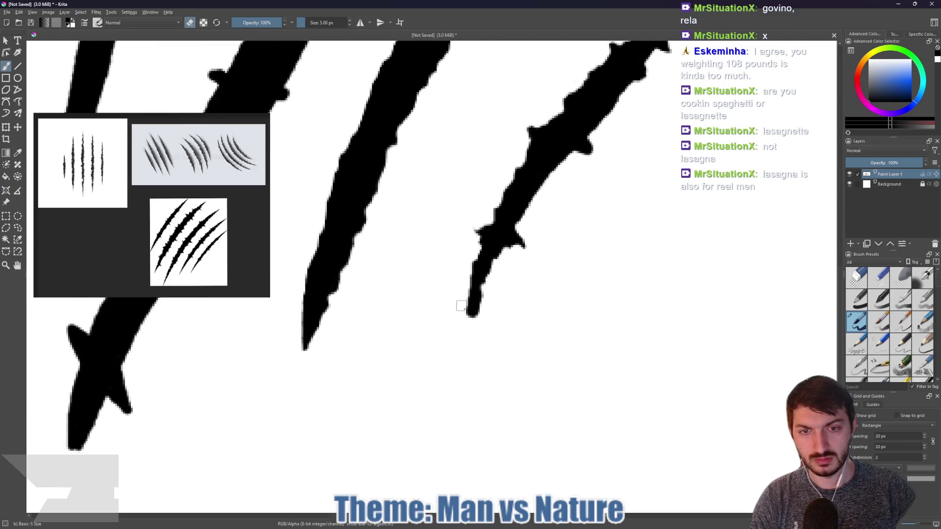
drag(462, 311, 465, 320)
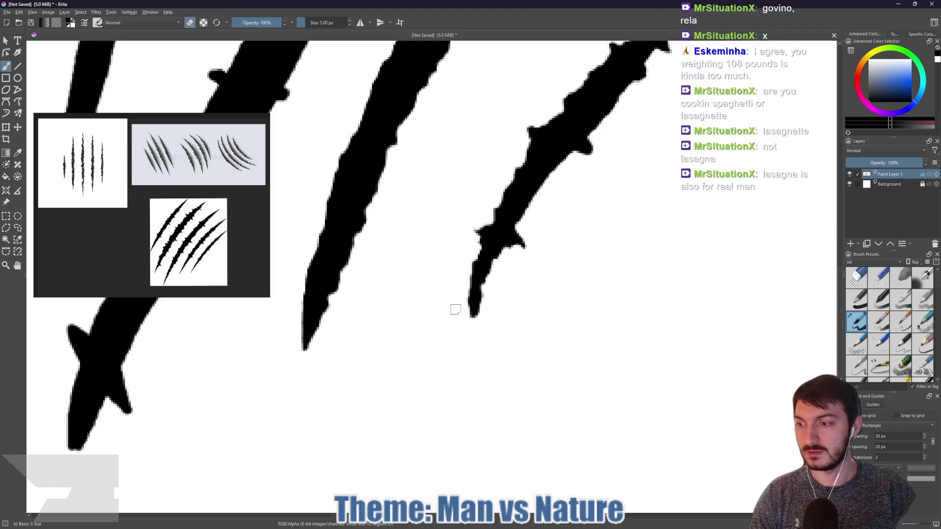
scroll(404, 277, down, 1)
scroll(404, 277, down, 4)
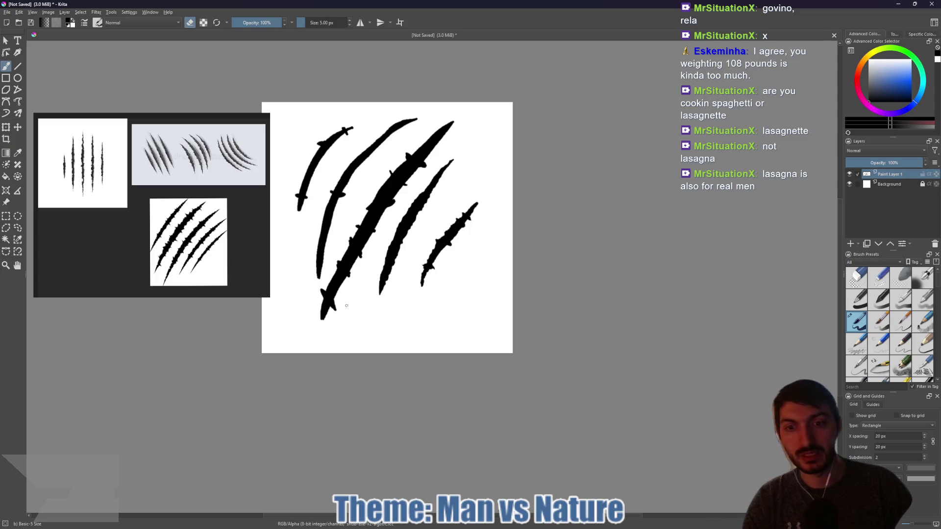
key(e)
drag(350, 302, 361, 319)
key(e)
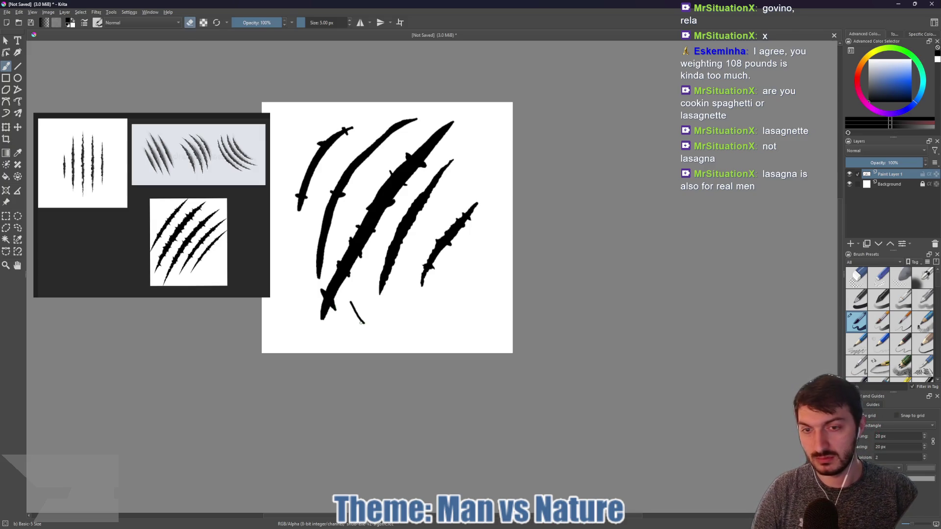
key(bracketright)
key(bracketright)
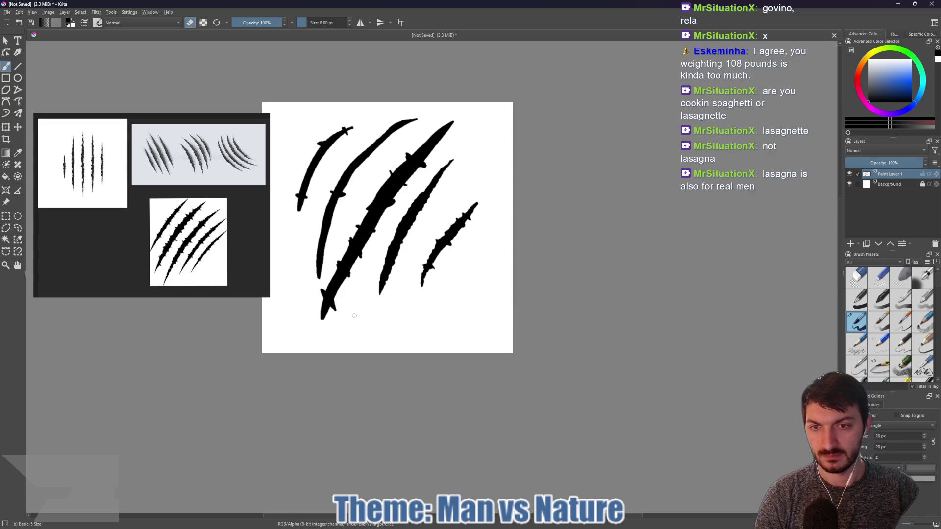
scroll(366, 330, up, 4)
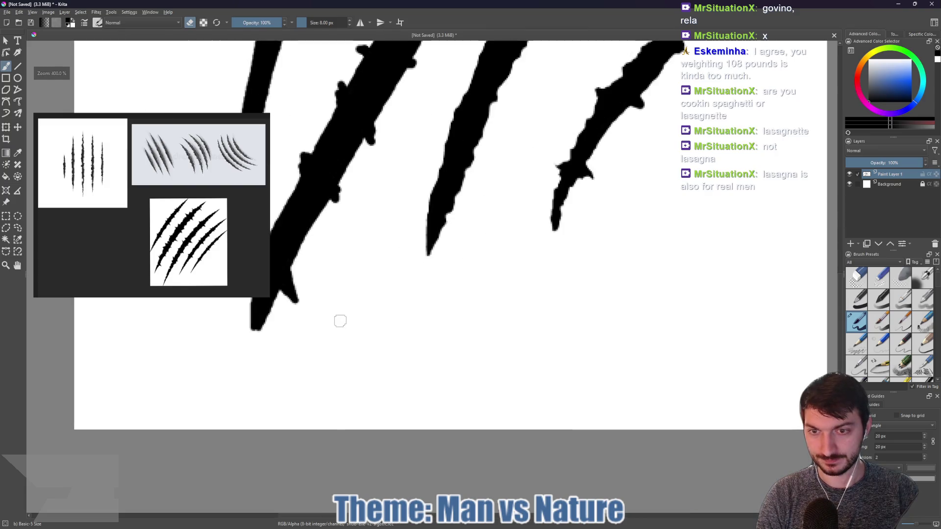
drag(349, 277, 426, 307)
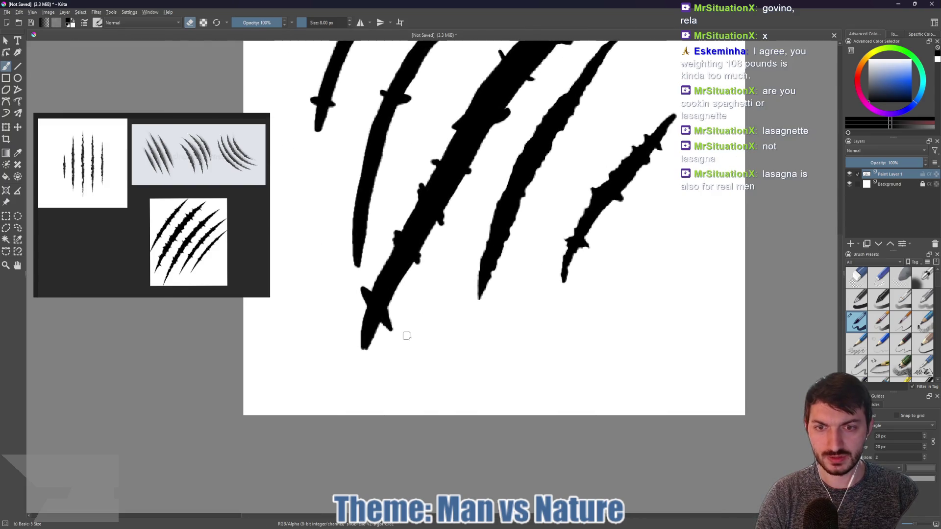
key(bracketright)
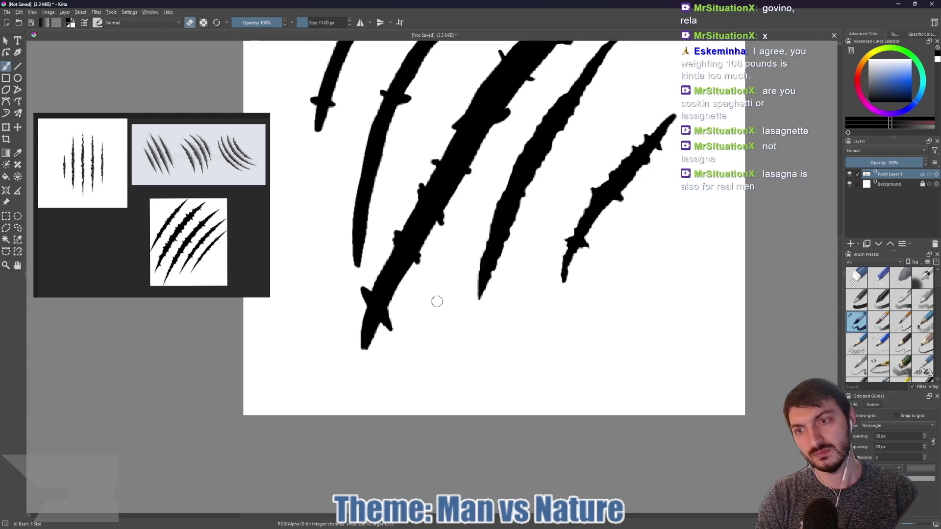
scroll(436, 298, down, 1)
scroll(437, 298, down, 2)
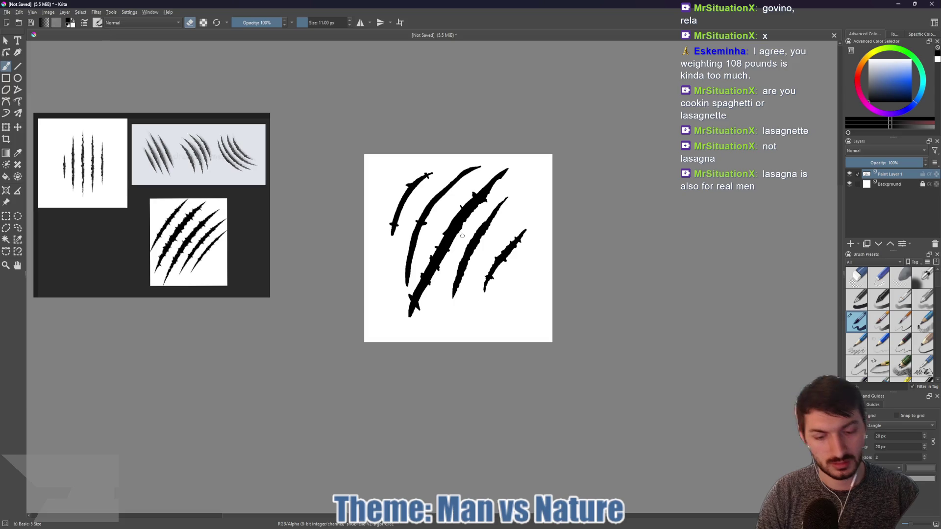
- Shrink the brush from 11 px through 9 px down to 7 px
key(bracketleft)
key(bracketleft)
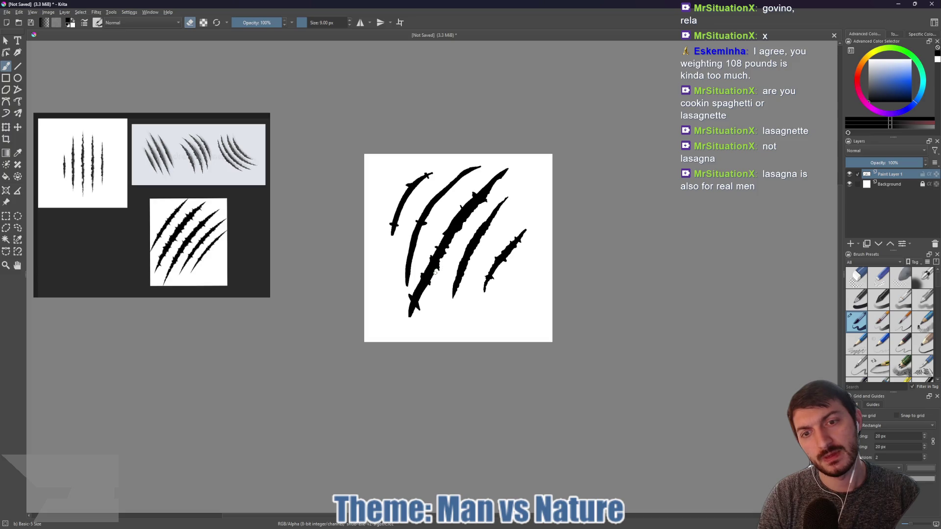
key(bracketleft)
key(bracketleft)
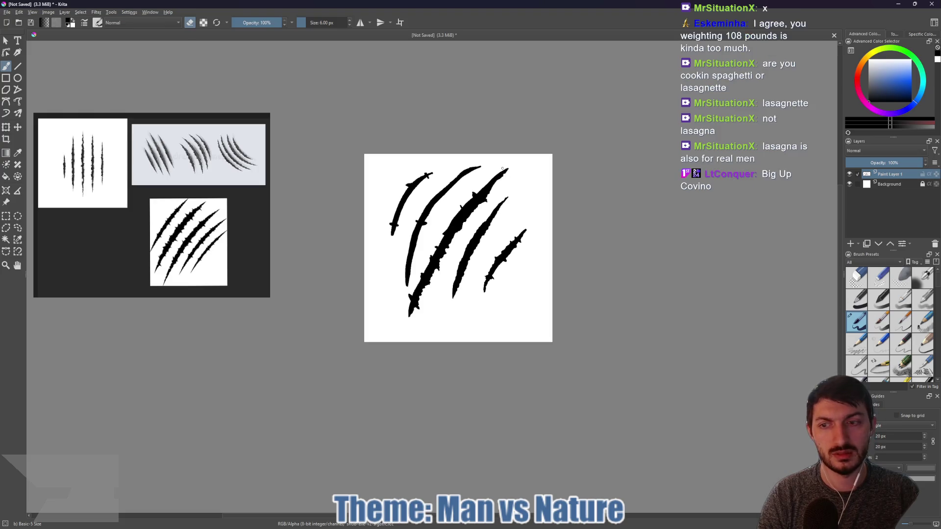
scroll(502, 169, up, 5)
- Erase fine bits along the slash edges in a rotated view, then set the brush to 1 px
key(bracketleft)
key(bracketleft)
key(bracketleft)
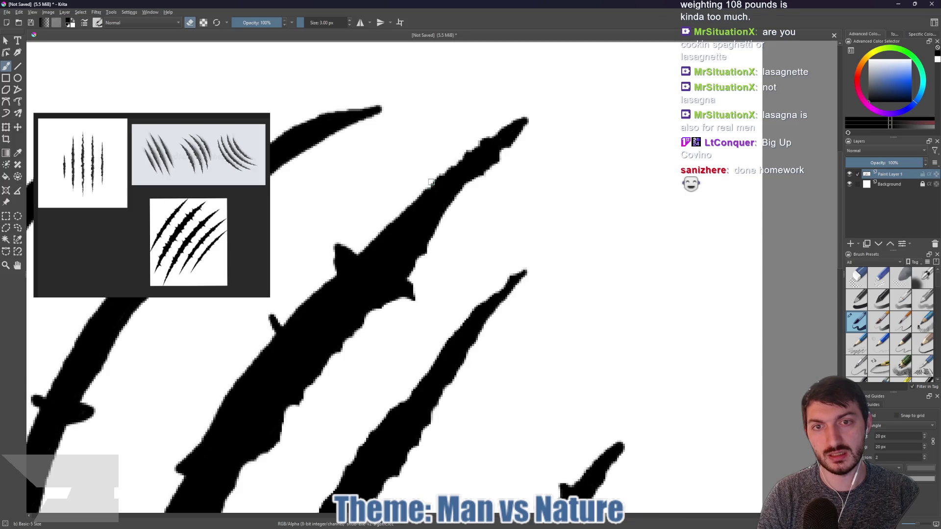
mouse_move(419, 199)
mouse_down()
mouse_move(361, 251)
mouse_move(337, 242)
mouse_move(338, 266)
mouse_move(330, 268)
mouse_move(418, 156)
mouse_move(389, 200)
mouse_move(371, 193)
mouse_move(371, 216)
mouse_move(306, 312)
mouse_up()
key(4)
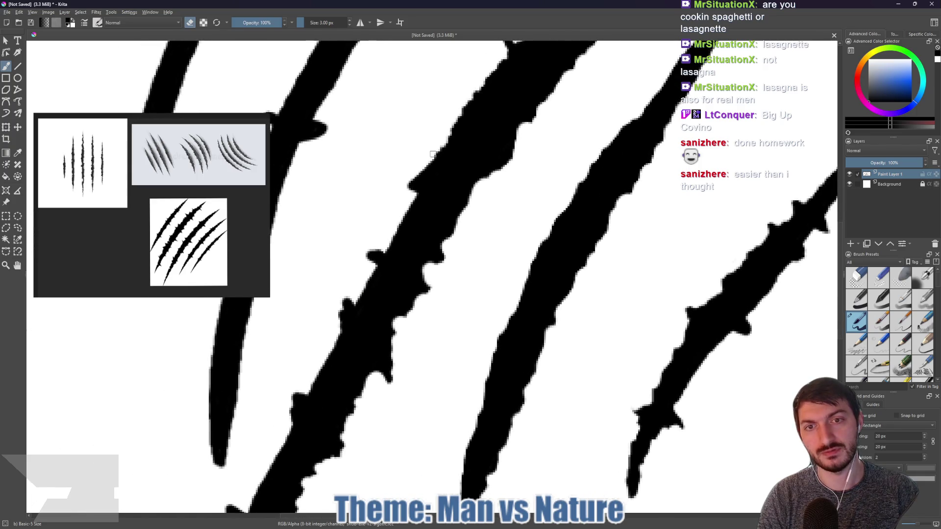
mouse_move(425, 168)
mouse_down()
mouse_move(414, 166)
mouse_move(396, 232)
mouse_move(371, 259)
mouse_move(361, 299)
mouse_move(340, 309)
mouse_move(340, 333)
mouse_move(371, 208)
mouse_up()
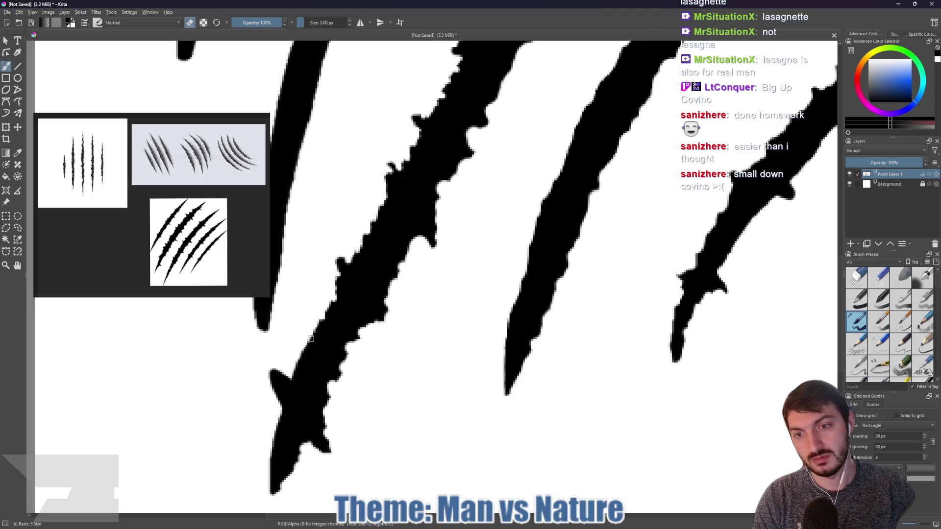
mouse_move(295, 372)
mouse_down()
mouse_move(283, 383)
mouse_move(271, 372)
mouse_move(282, 415)
mouse_move(322, 317)
mouse_move(307, 334)
mouse_move(315, 400)
mouse_move(312, 387)
mouse_up()
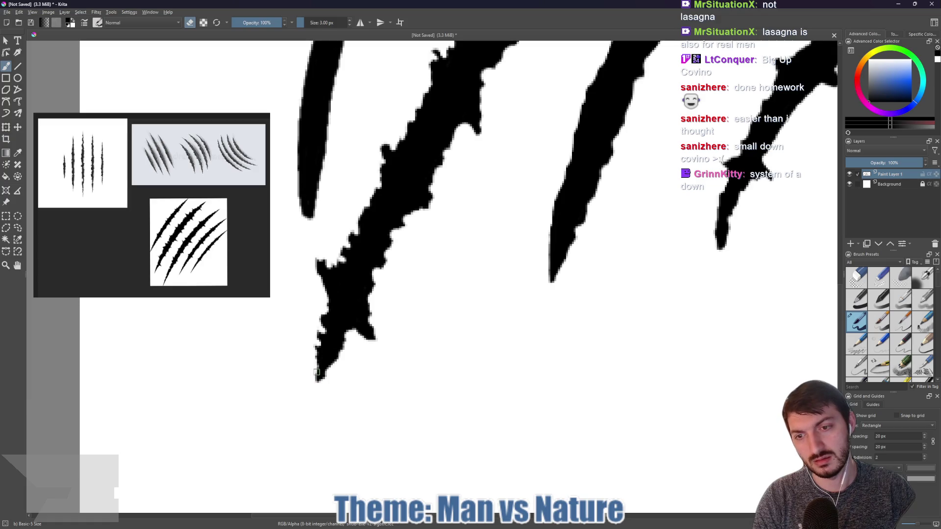
key(bracketleft)
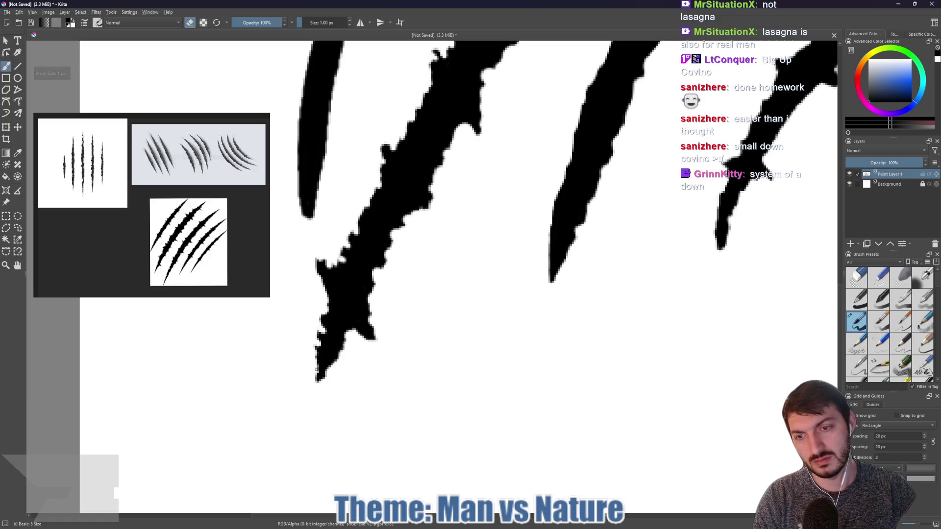
key(1)
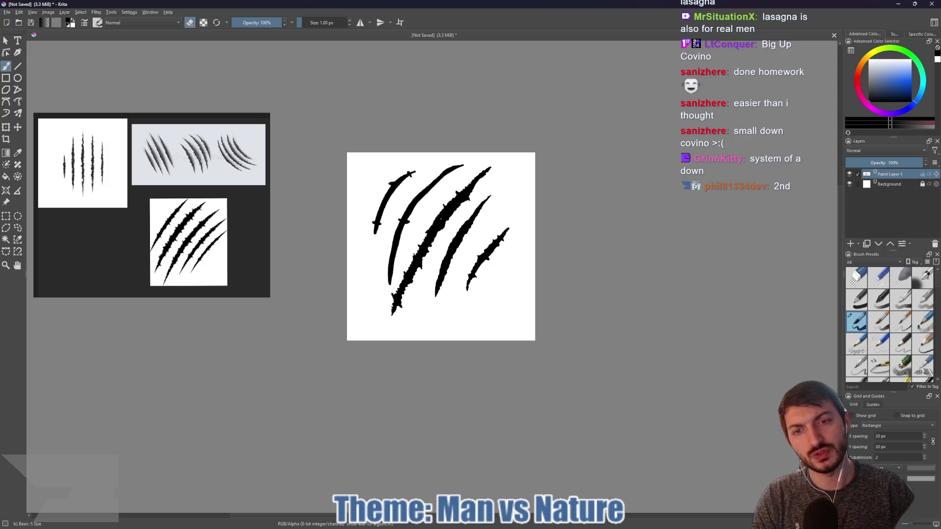
- Switch to painting at 2 px and repaint the thick slash's lower tip into a tapered end
right_click(426, 245)
right_click(431, 243)
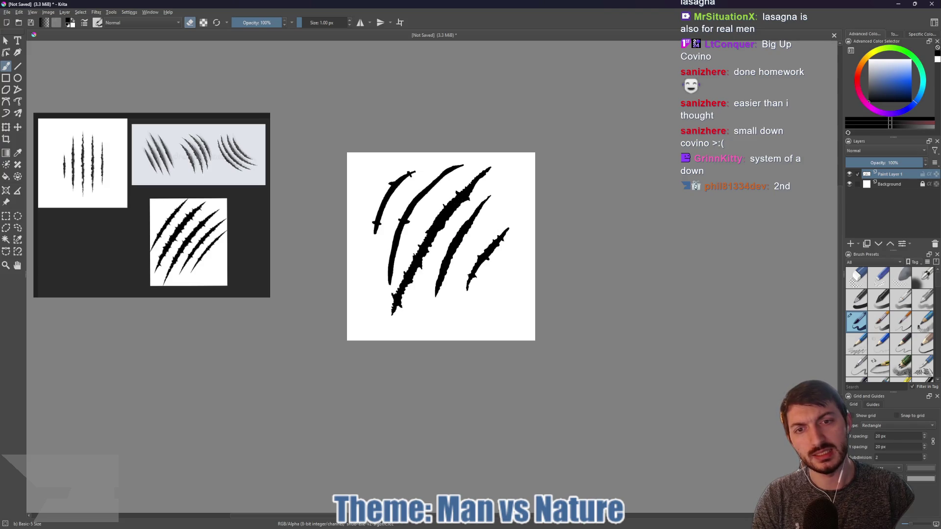
key(bracketright)
key(bracketright)
key(bracketright)
key(bracketright)
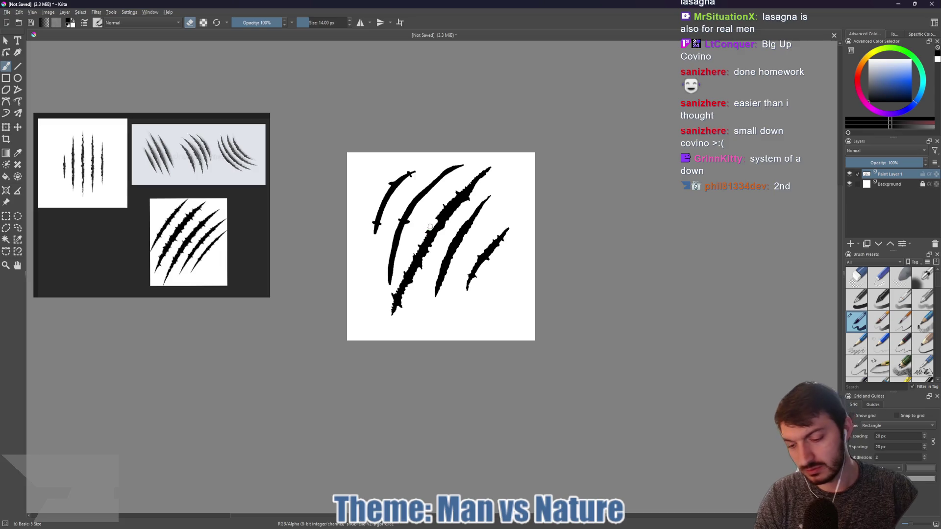
key(e)
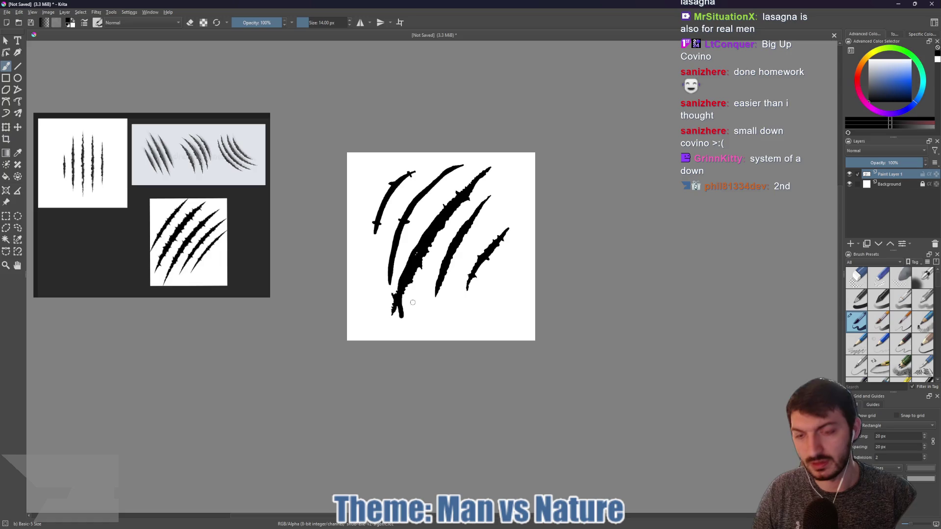
key(ctrl+z)
drag(403, 308, 416, 279)
key(ctrl+z)
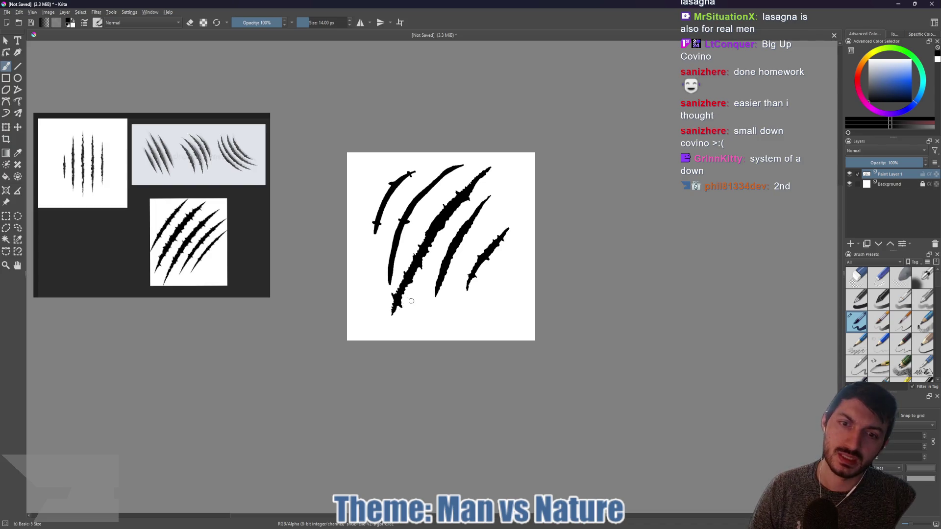
drag(412, 279, 417, 269)
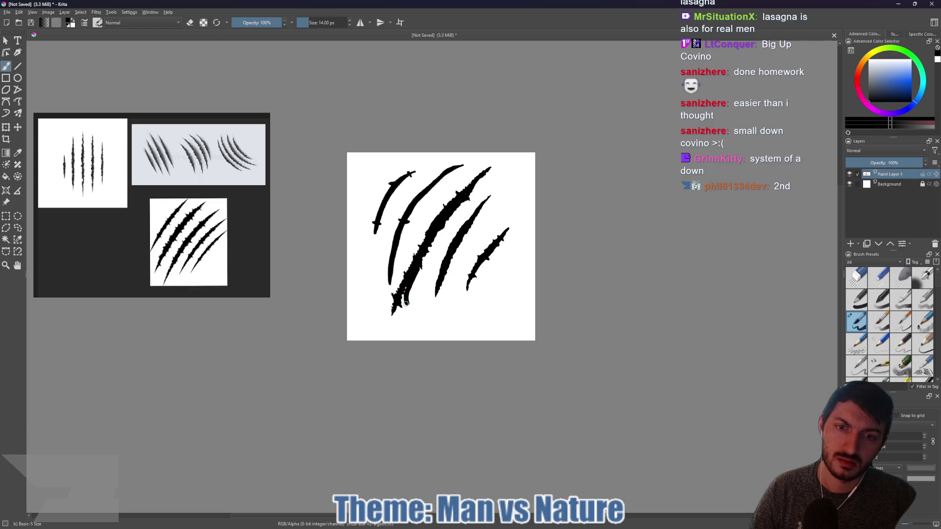
mouse_move(400, 306)
mouse_down()
mouse_move(395, 319)
mouse_move(391, 294)
mouse_move(414, 254)
mouse_up()
- Try erasing the thick slash's left edge, undo it, and shrink the brush to 3 px
key(e)
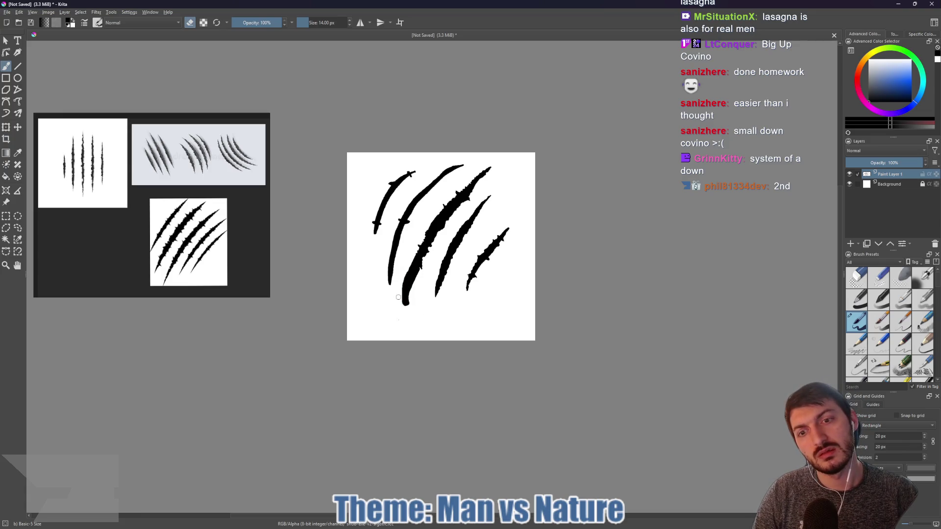
drag(402, 288, 412, 265)
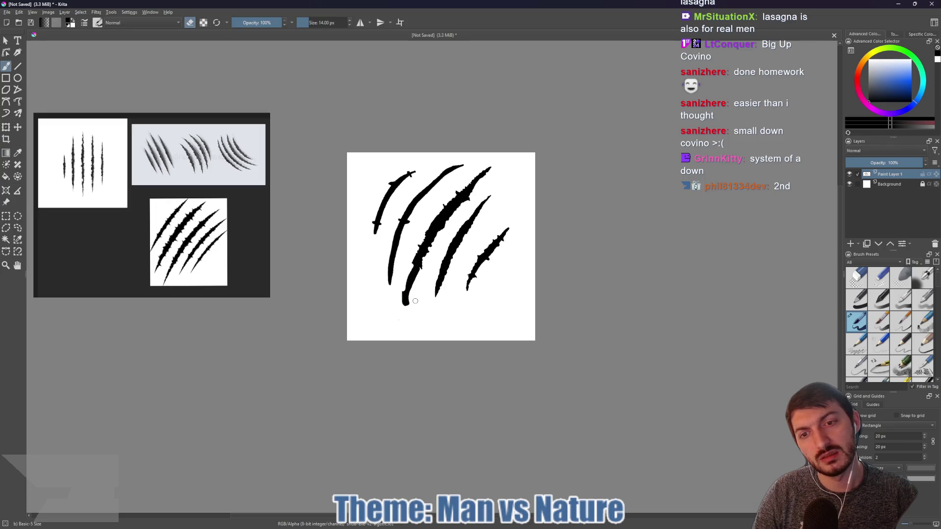
key(ctrl+z)
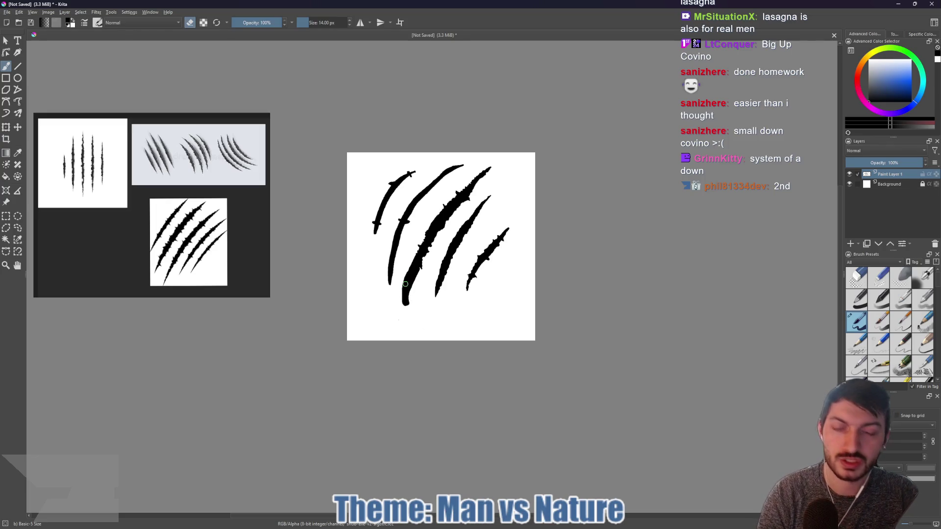
key(bracketleft)
key(bracketleft)
key(bracketleft)
key(bracketleft)
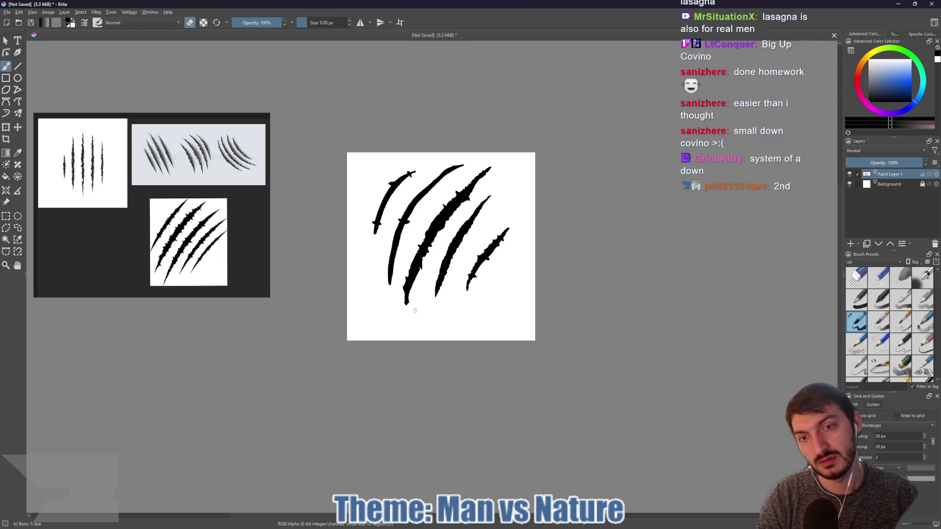
scroll(415, 311, up, 5)
key(bracketleft)
key(bracketleft)
key(bracketleft)
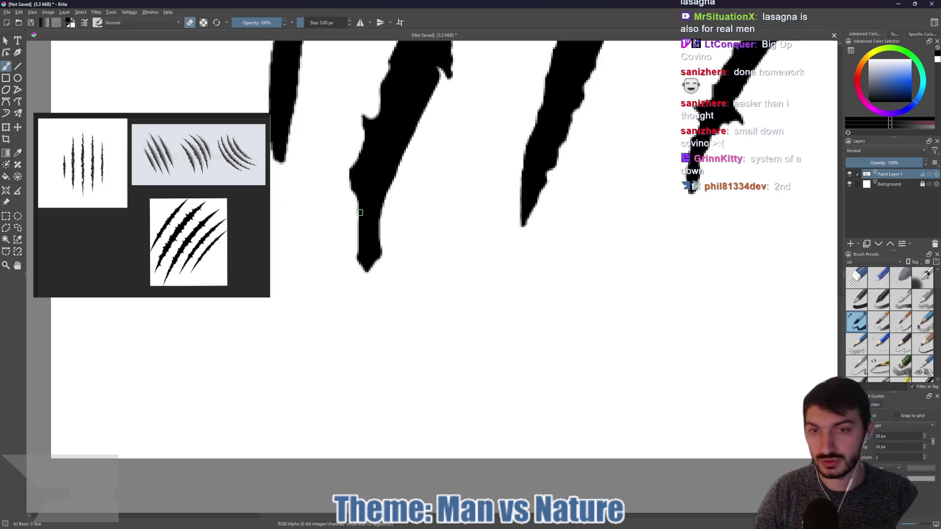
- Paint notches along the thickest slash tip's left edge, then erase-trim them for a rough edge
key(e)
mouse_move(355, 200)
mouse_down()
mouse_move(358, 258)
mouse_move(372, 276)
mouse_move(381, 211)
mouse_move(442, 78)
mouse_up()
key(e)
drag(363, 120, 352, 165)
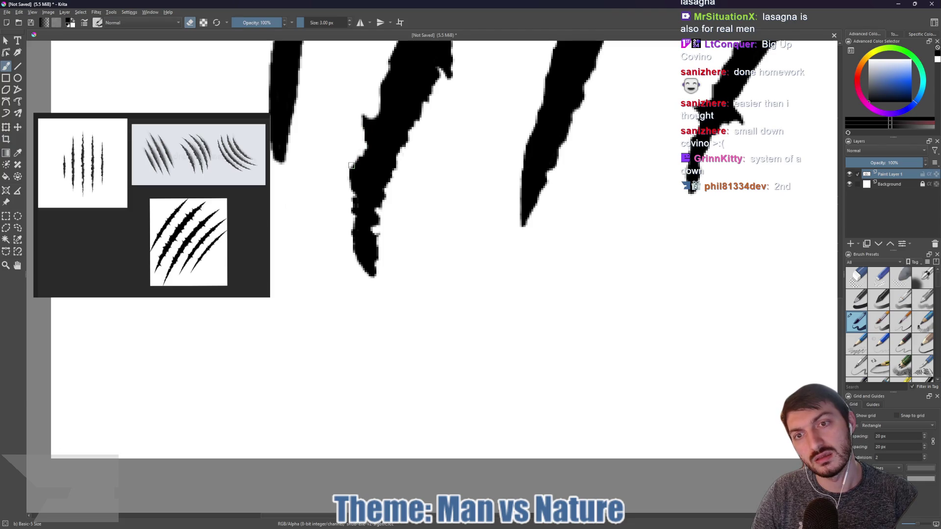
scroll(445, 156, down, 4)
drag(445, 156, 408, 230)
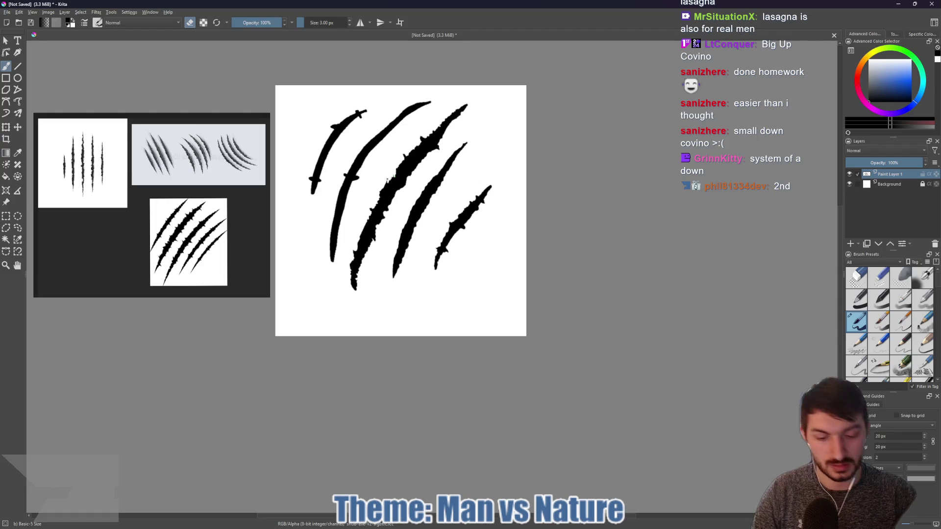
- Dab rough, torn bumps along the thick slash's upper-left edge with an 11 px brush, then reduce the brush to 5 px
shift+drag(387, 179, 393, 175)
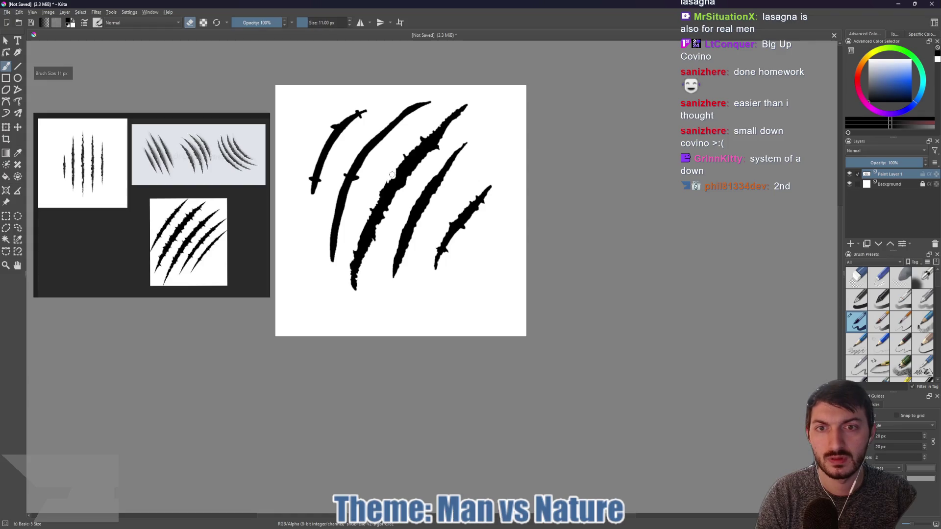
drag(410, 167, 397, 161)
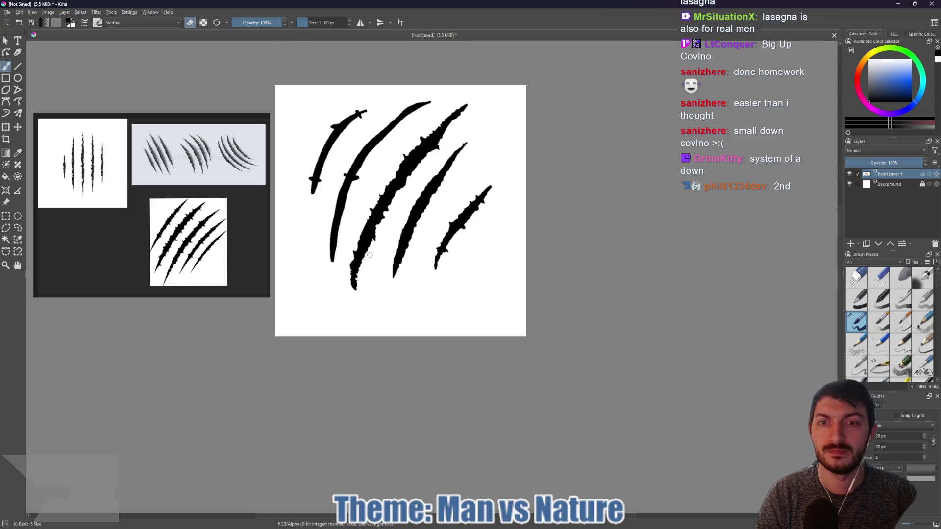
key(bracketleft)
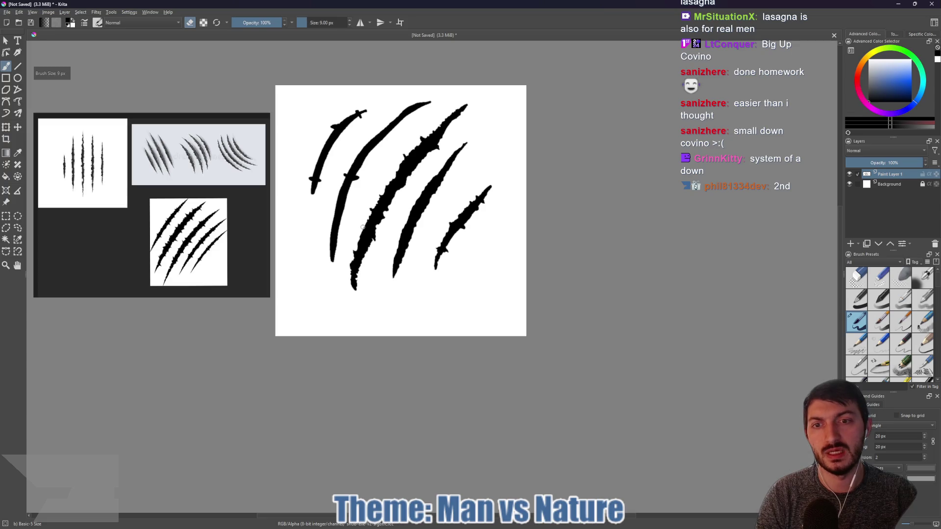
key(bracketleft)
key(bracketleft)
key(bracketleft)
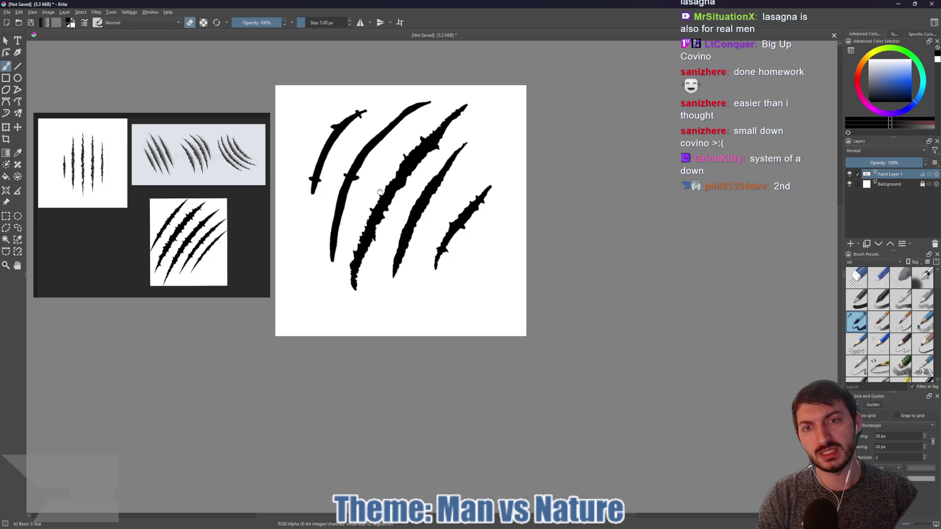
drag(381, 192, 431, 220)
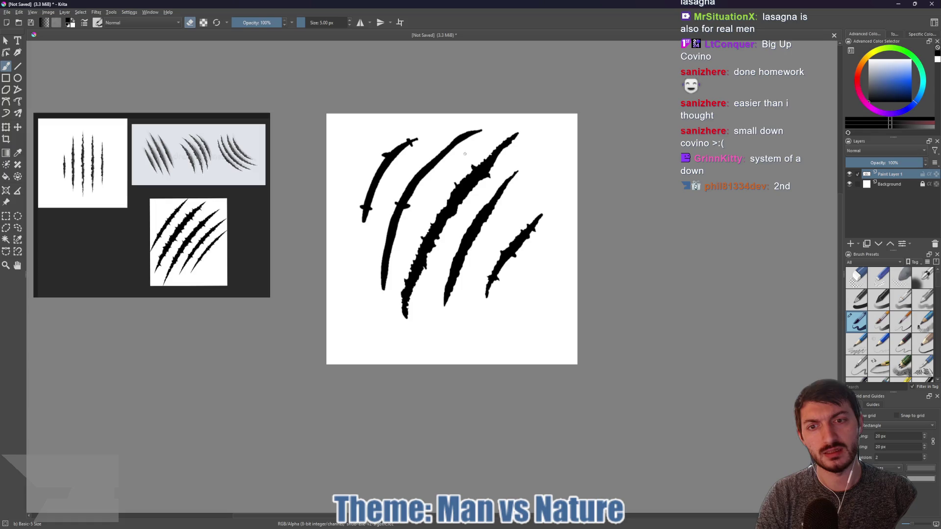